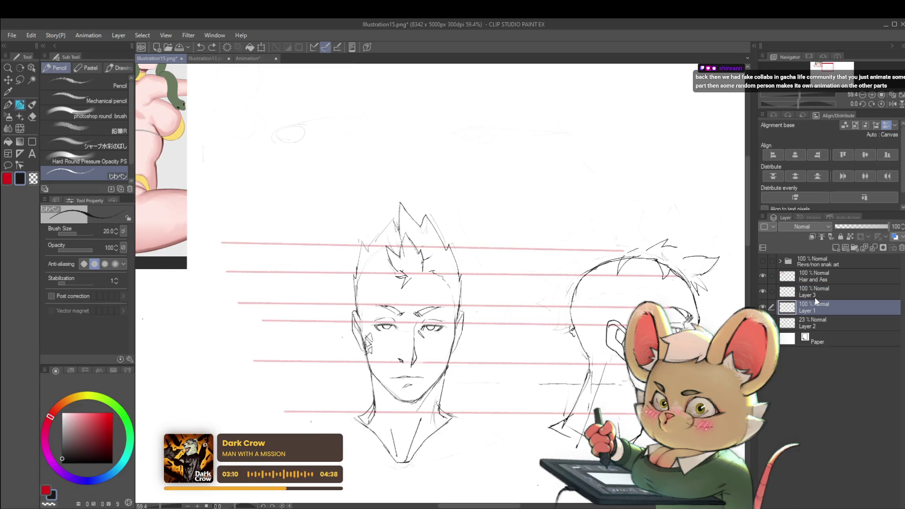
Step: On the Hair and Ass layer, pencil in the front head's left outline
click(815, 295)
click(814, 277)
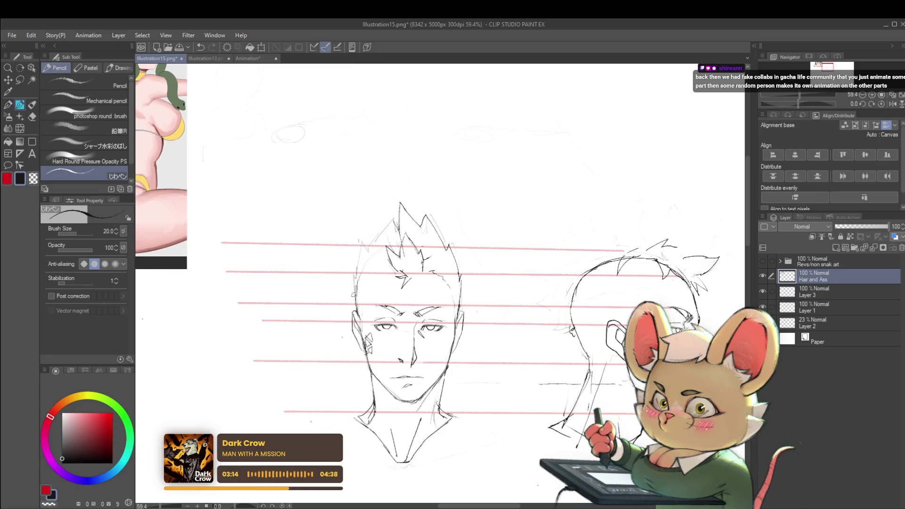
mouse_move(356, 280)
mouse_down()
mouse_move(363, 240)
mouse_move(389, 225)
mouse_up()
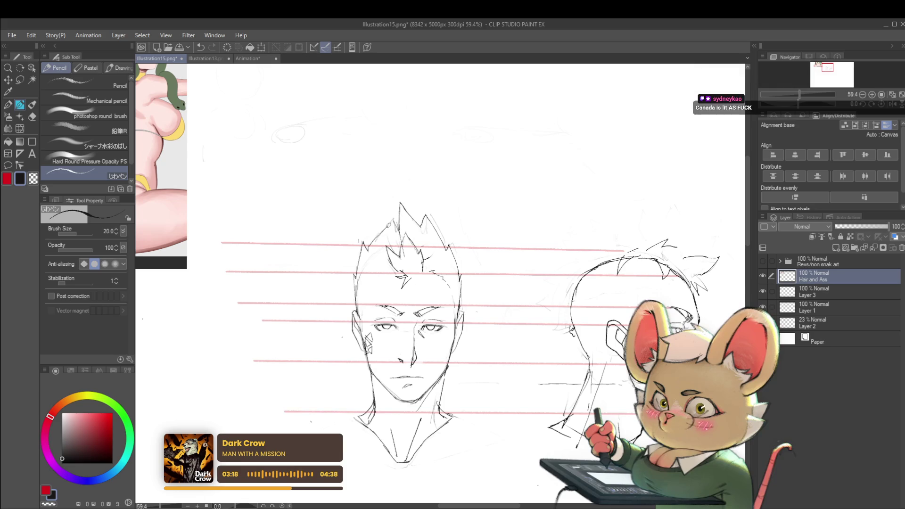
scroll(401, 222, down, 5)
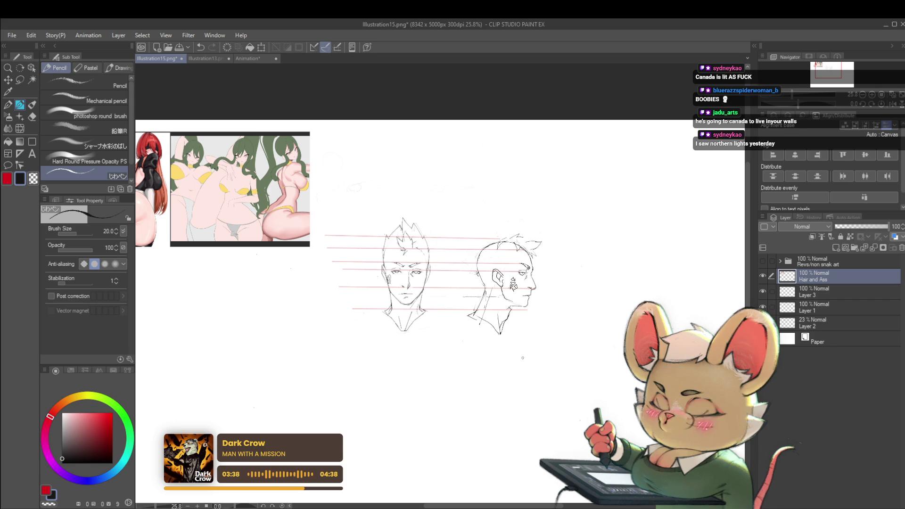
Step: Pan to empty canvas and try a practice circle and a vertical test stroke, undoing both
mouse_move(668, 246)
mouse_down()
mouse_move(549, 253)
mouse_move(556, 273)
mouse_move(515, 282)
mouse_move(533, 278)
mouse_move(477, 270)
mouse_up()
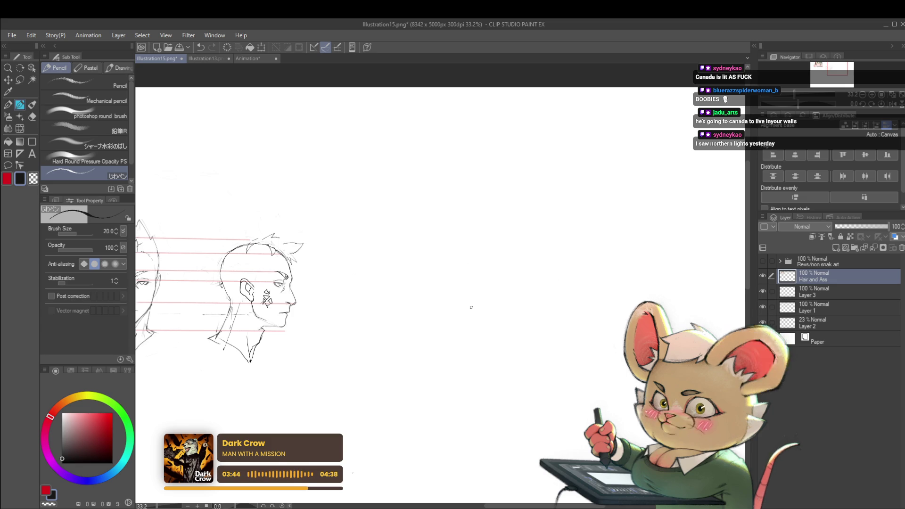
mouse_move(516, 241)
mouse_down()
mouse_move(505, 241)
mouse_move(542, 248)
mouse_move(457, 255)
mouse_up()
key(ctrl+z)
scroll(457, 254, down, 1)
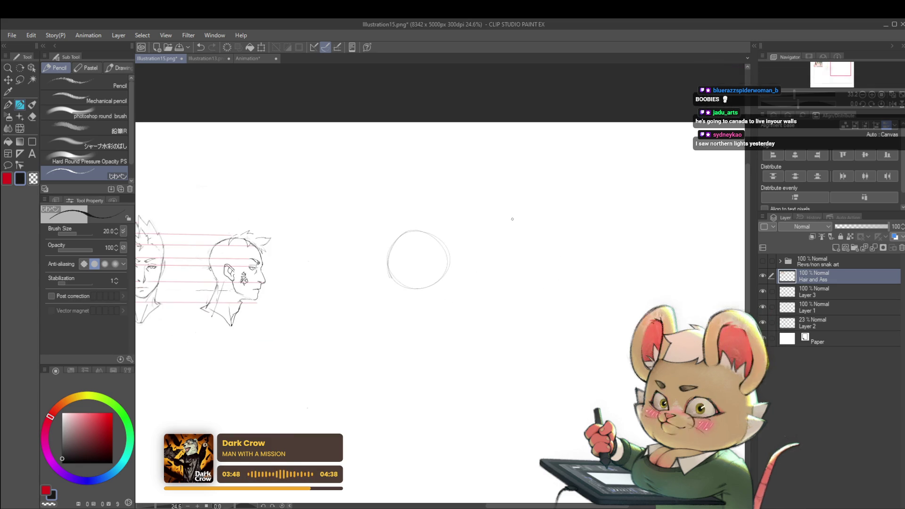
drag(349, 213, 349, 291)
key(ctrl+z)
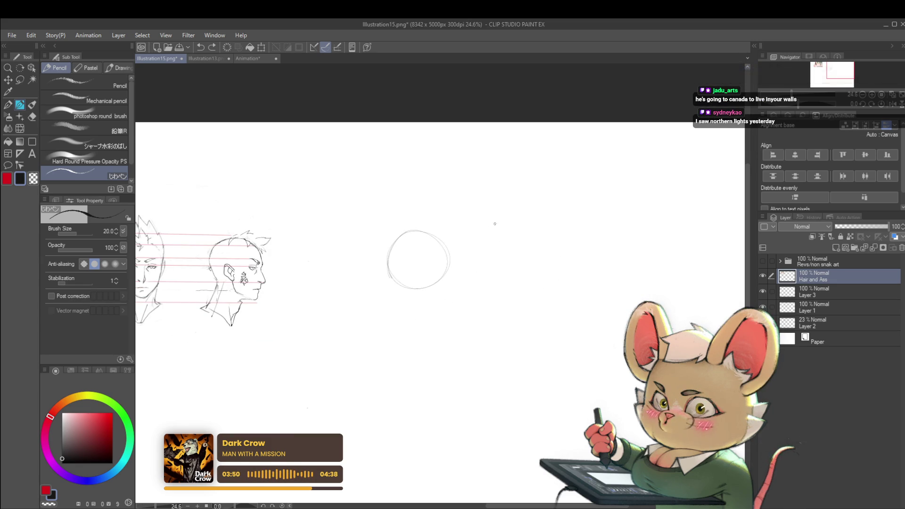
drag(495, 222, 447, 237)
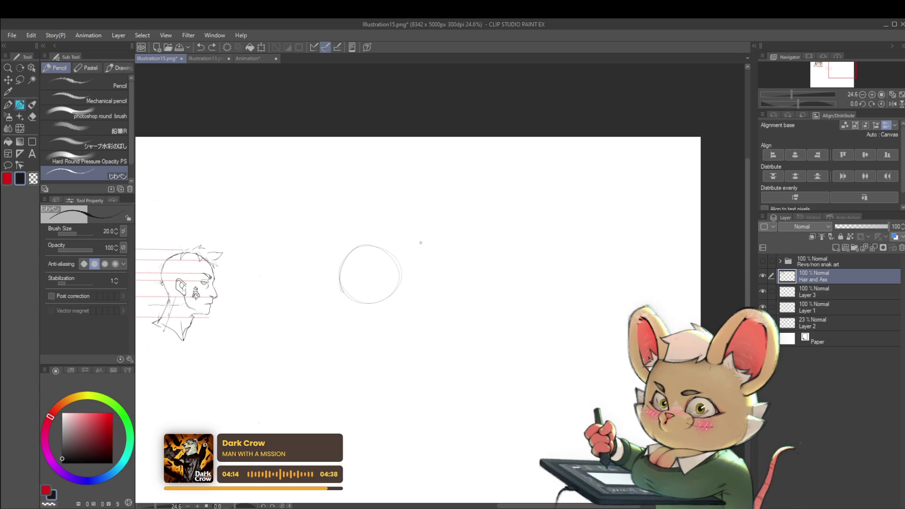
Step: Draw a wavy line, handwrite 'Fancy' above it, and add a second circle and short wavy line
mouse_move(433, 266)
mouse_down()
mouse_move(519, 272)
mouse_move(497, 294)
mouse_up()
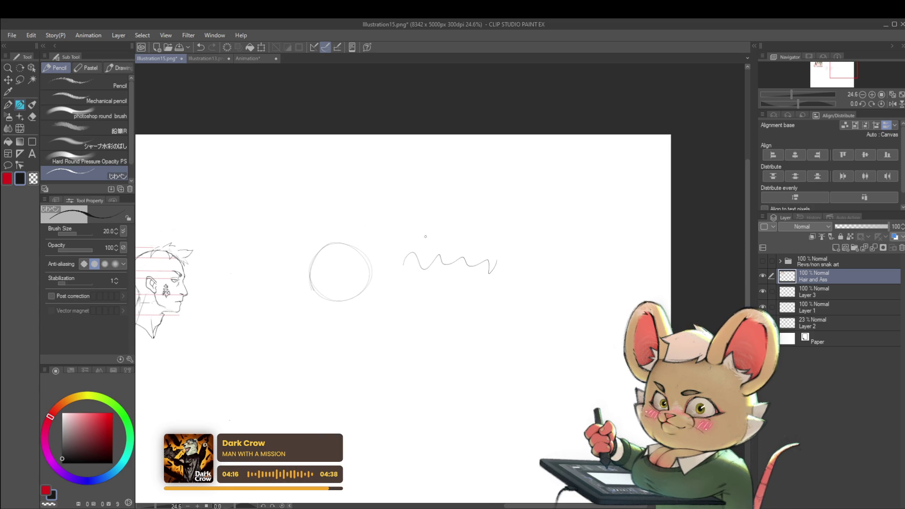
drag(418, 226, 417, 238)
mouse_move(413, 225)
mouse_down()
mouse_move(428, 222)
mouse_move(424, 230)
mouse_up()
drag(430, 229, 436, 234)
drag(439, 234, 464, 238)
mouse_move(566, 242)
mouse_down()
mouse_move(531, 255)
mouse_move(570, 244)
mouse_up()
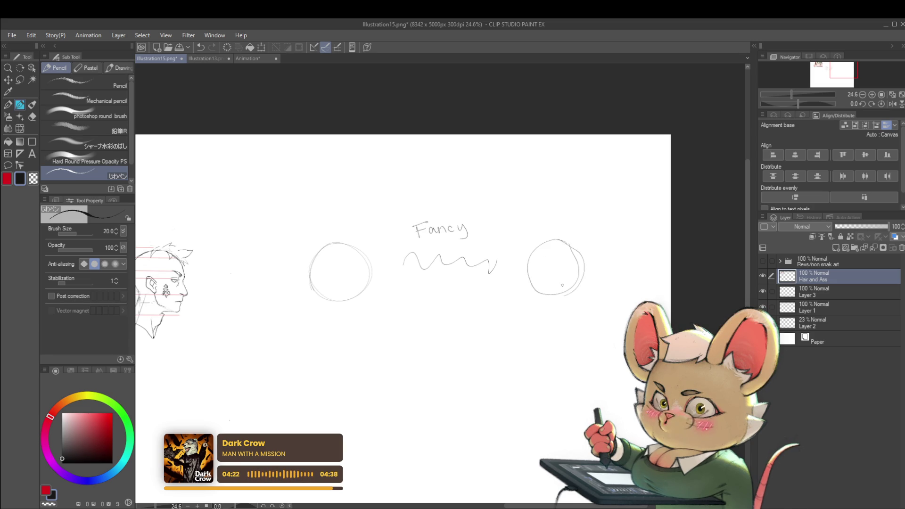
mouse_move(611, 270)
mouse_down()
mouse_move(536, 256)
mouse_move(595, 254)
mouse_up()
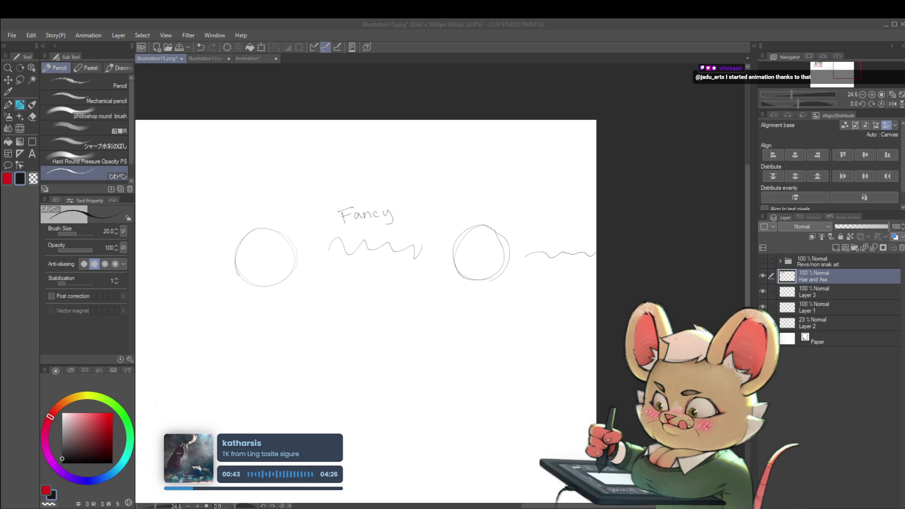
Step: Briefly switch to another window and return to Clip Studio Paint
key(alt+Tab)
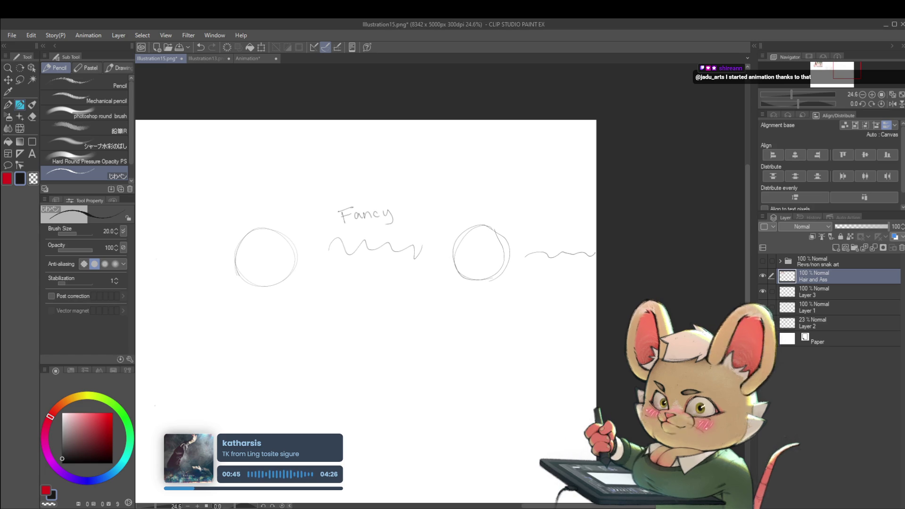
key(alt+Tab)
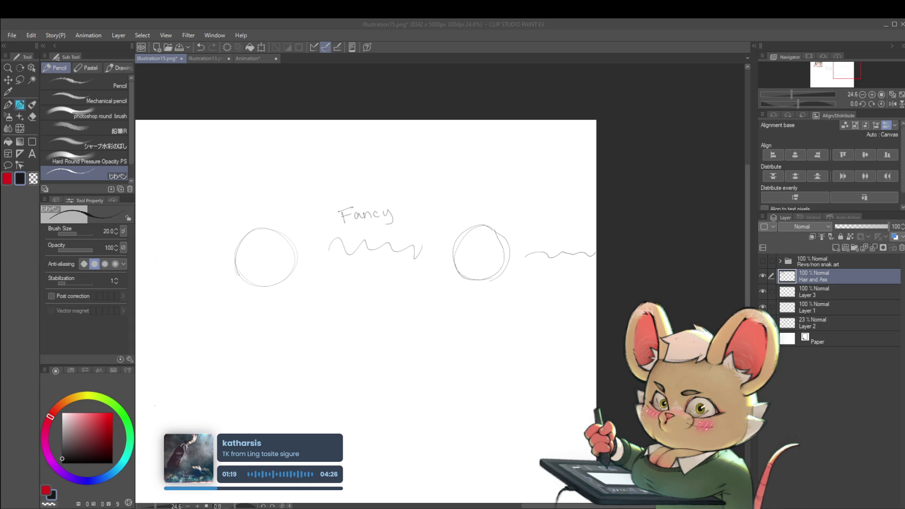
Step: Draw a test rectangle with a small ellipse on empty canvas, then undo it entirely
scroll(600, 320, down, 2)
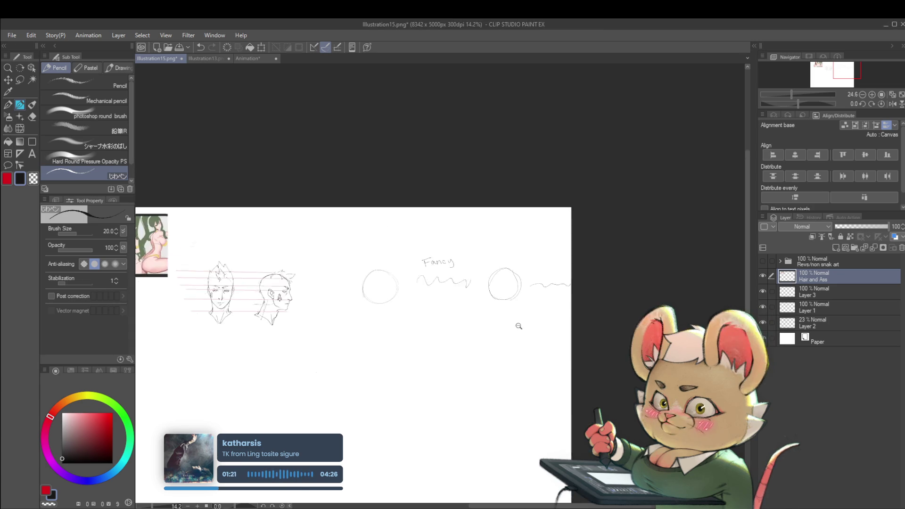
scroll(487, 293, up, 1)
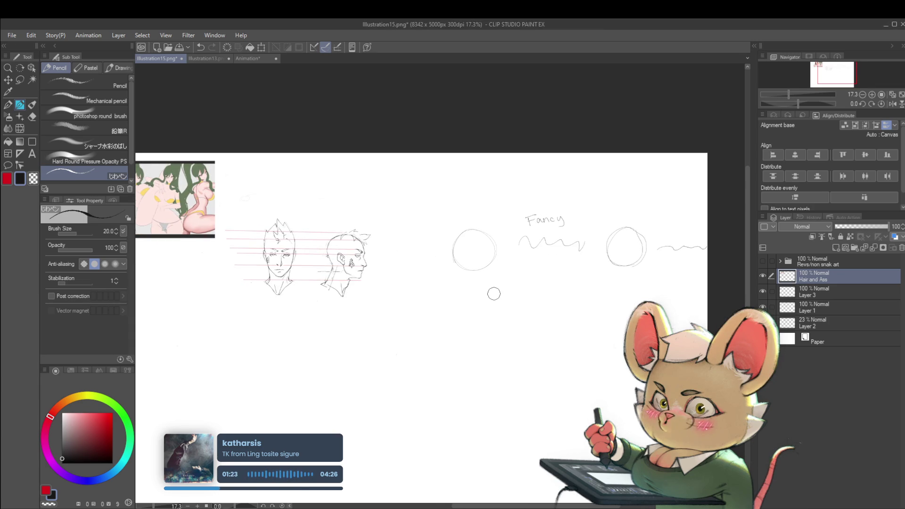
scroll(493, 293, up, 2)
drag(492, 275, 498, 353)
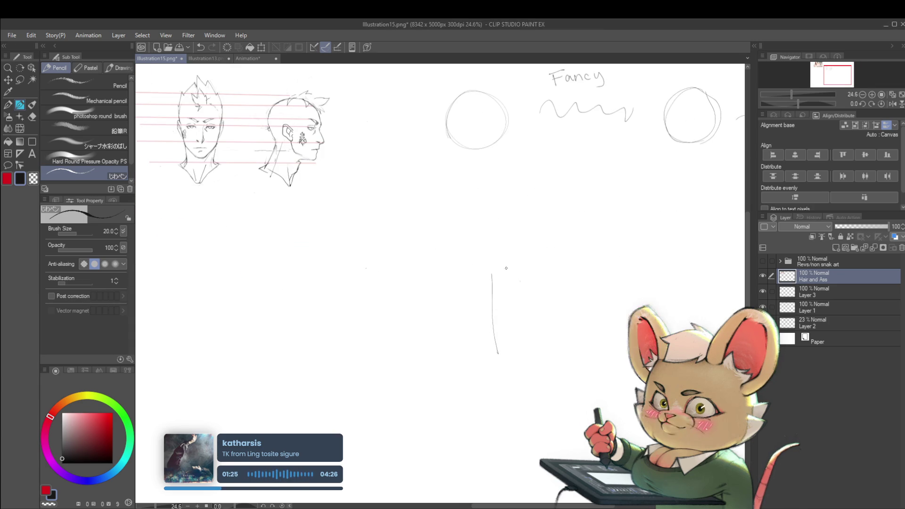
drag(494, 273, 661, 273)
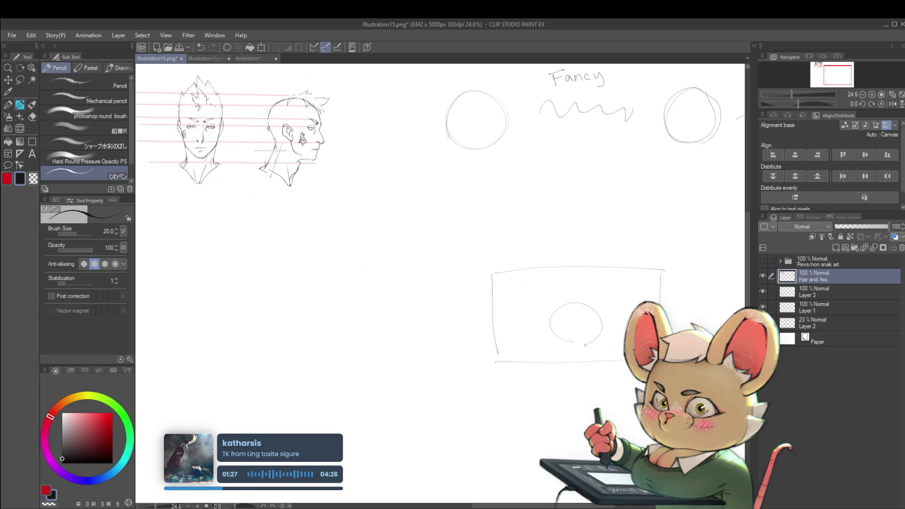
drag(586, 345, 563, 341)
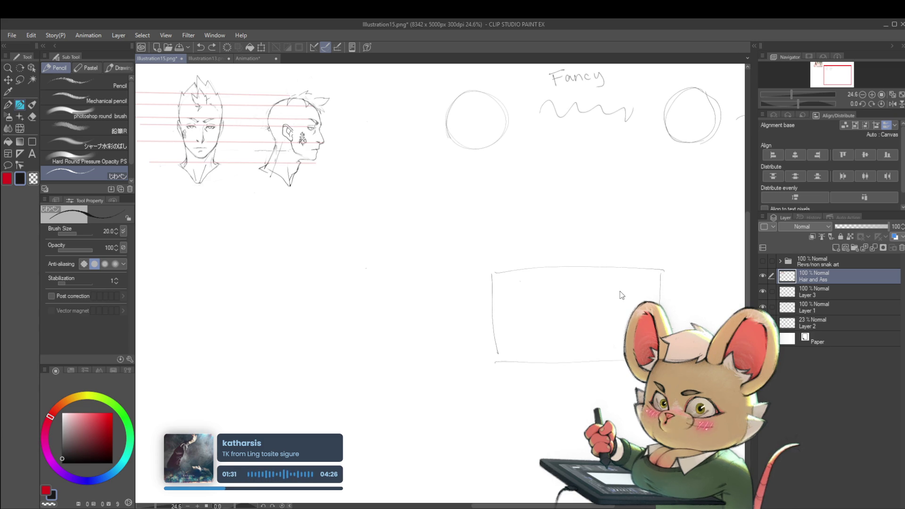
key(ctrl+z)
key(ctrl+z)
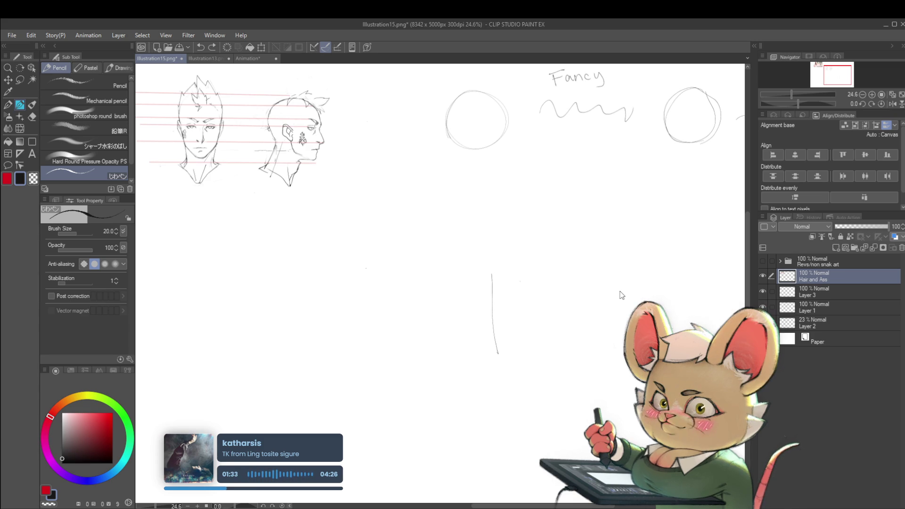
key(ctrl+z)
Step: Erase the practice circles, wavy lines and the word 'Fancy'
scroll(530, 367, down, 2)
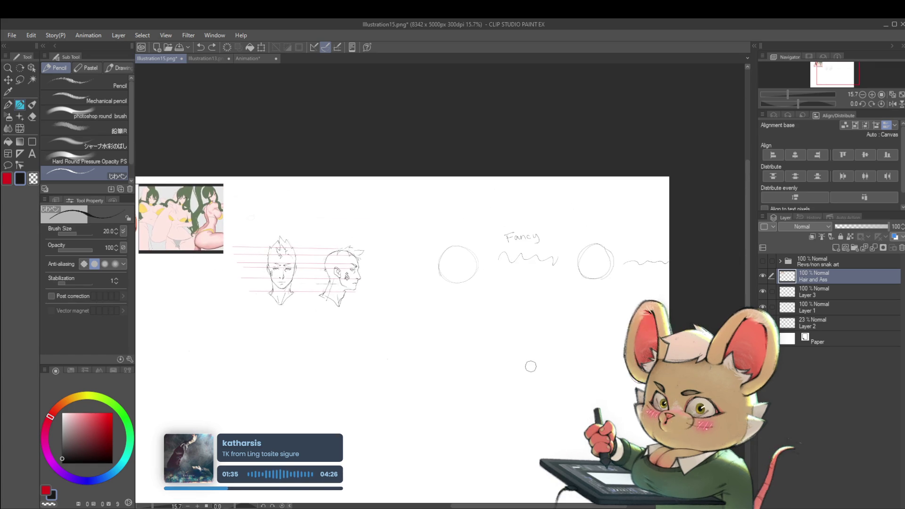
mouse_move(495, 279)
mouse_down()
mouse_move(458, 256)
mouse_move(479, 282)
mouse_move(581, 283)
mouse_move(651, 259)
mouse_move(535, 311)
mouse_up()
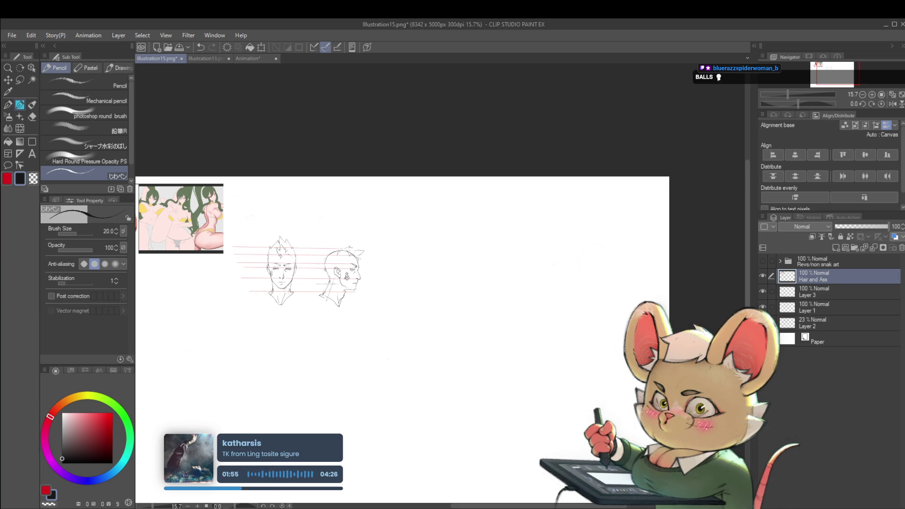
scroll(250, 261, up, 5)
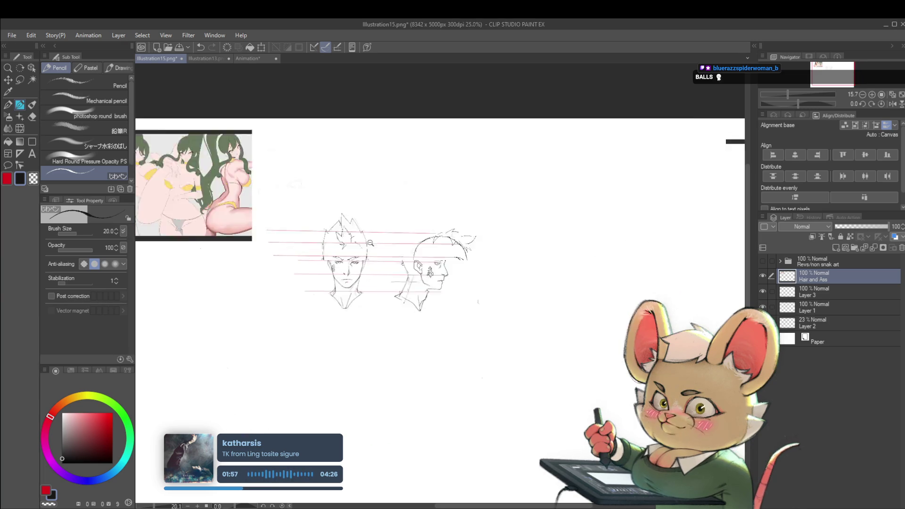
Step: Add zigzag hair strokes to the front head's forehead and crown, then undo them
drag(325, 235, 311, 255)
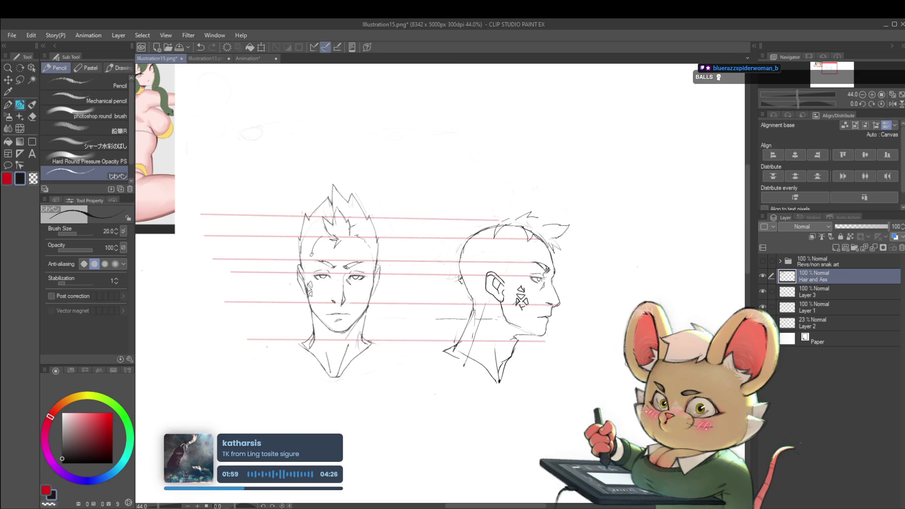
scroll(326, 238, down, 3)
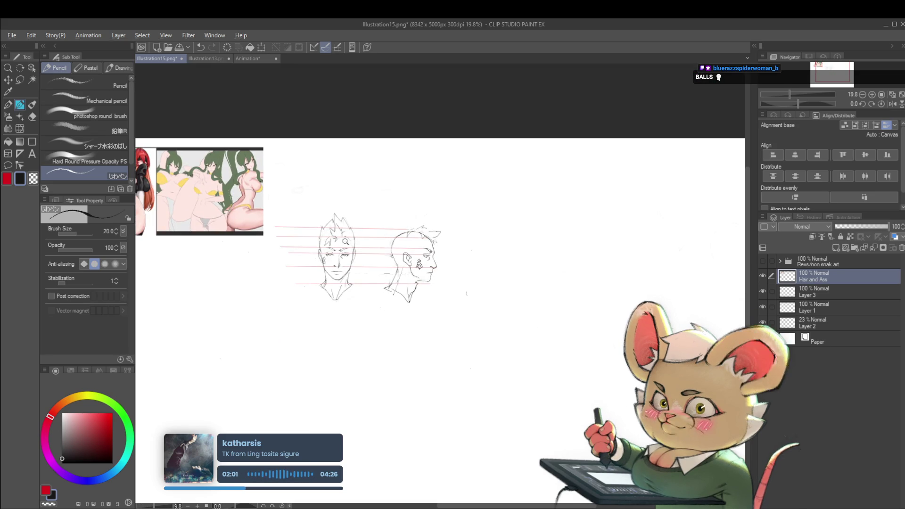
scroll(325, 238, up, 3)
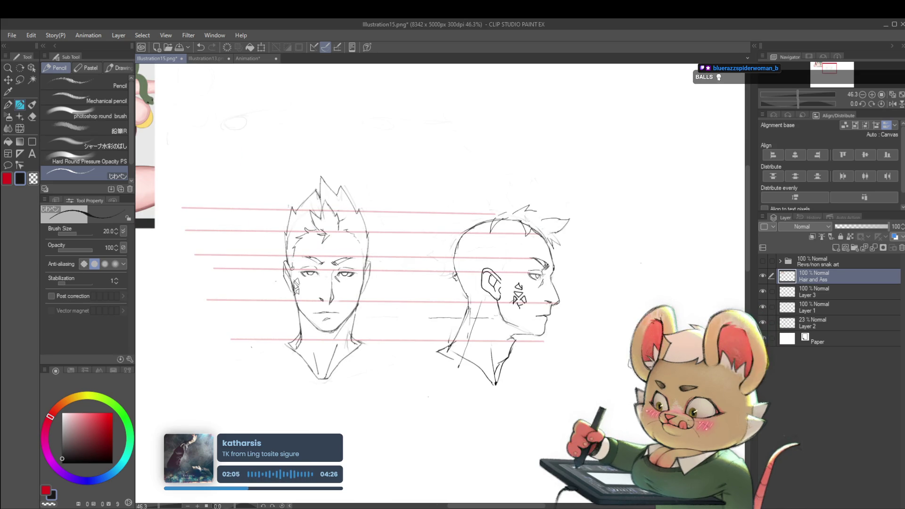
scroll(344, 225, down, 4)
scroll(309, 208, up, 6)
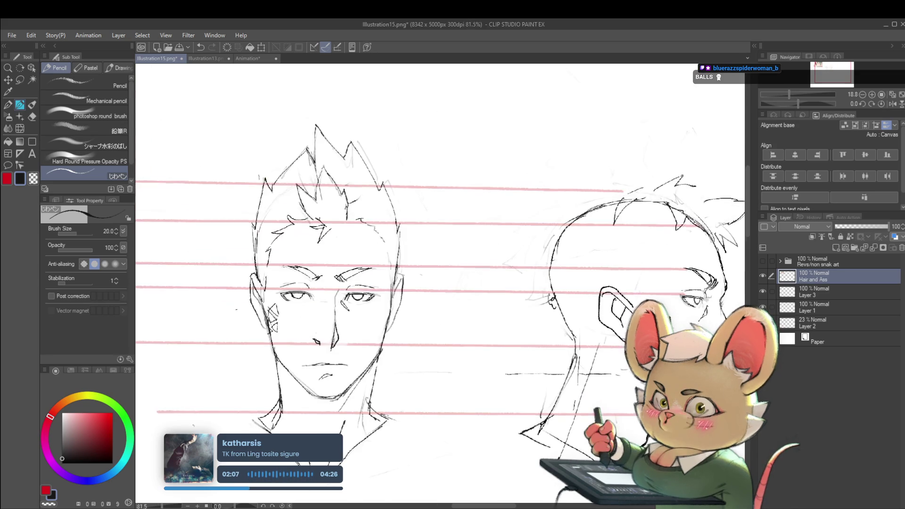
drag(375, 229, 389, 235)
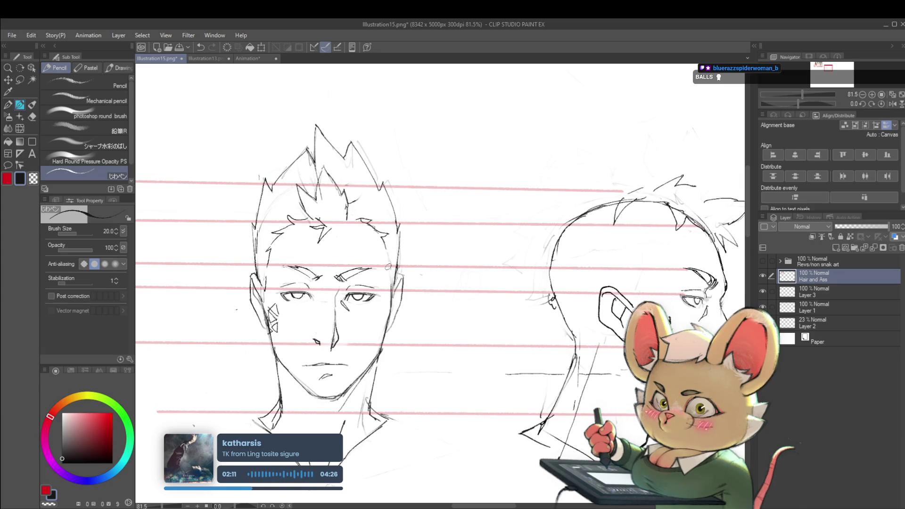
scroll(388, 267, down, 5)
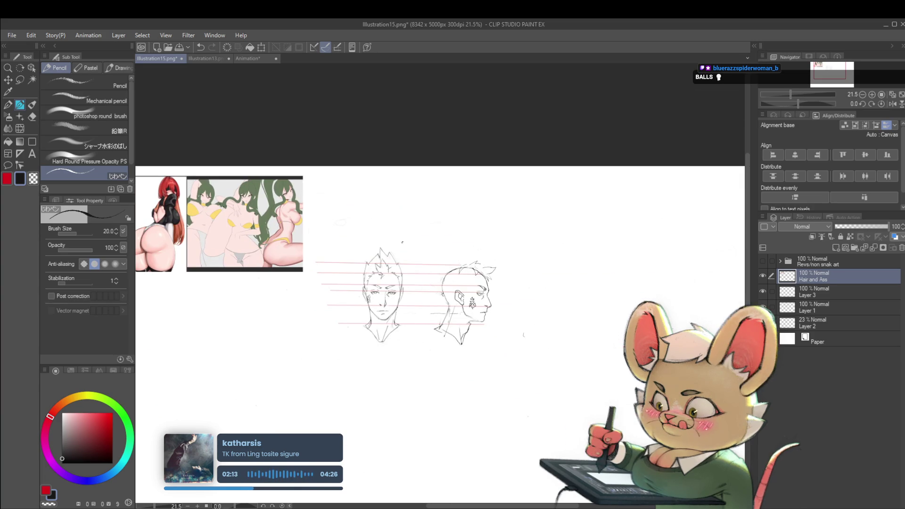
scroll(395, 279, up, 5)
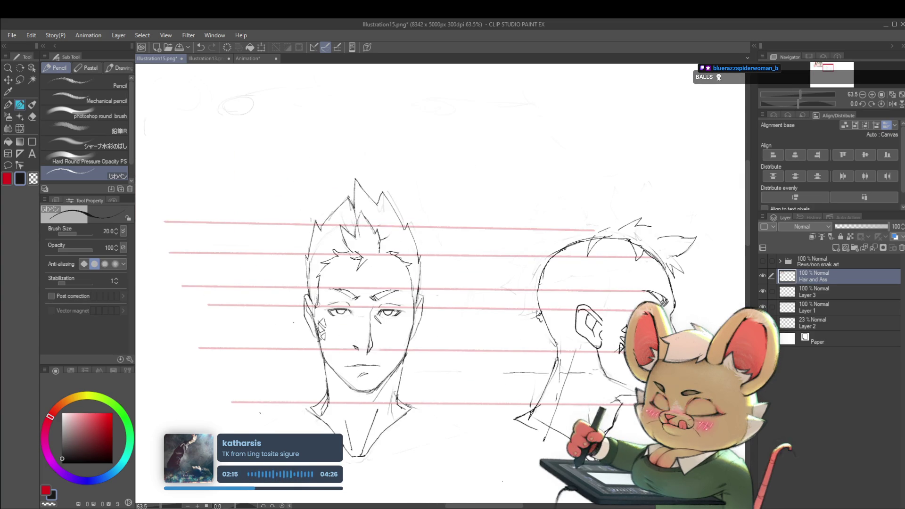
scroll(356, 271, down, 5)
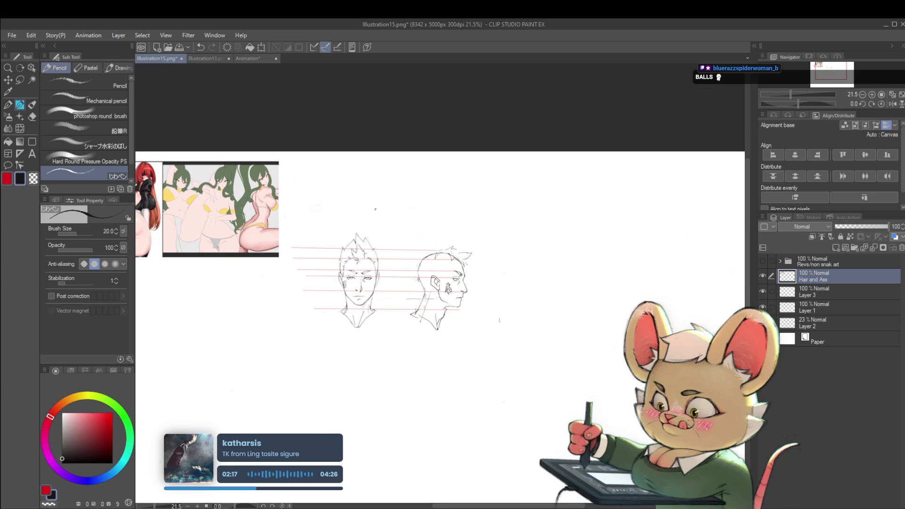
scroll(347, 258, up, 3)
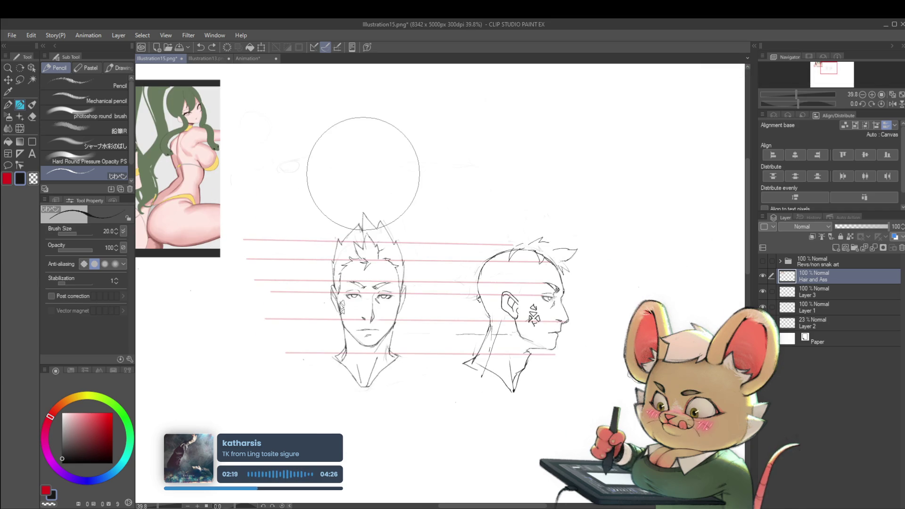
drag(337, 225, 345, 231)
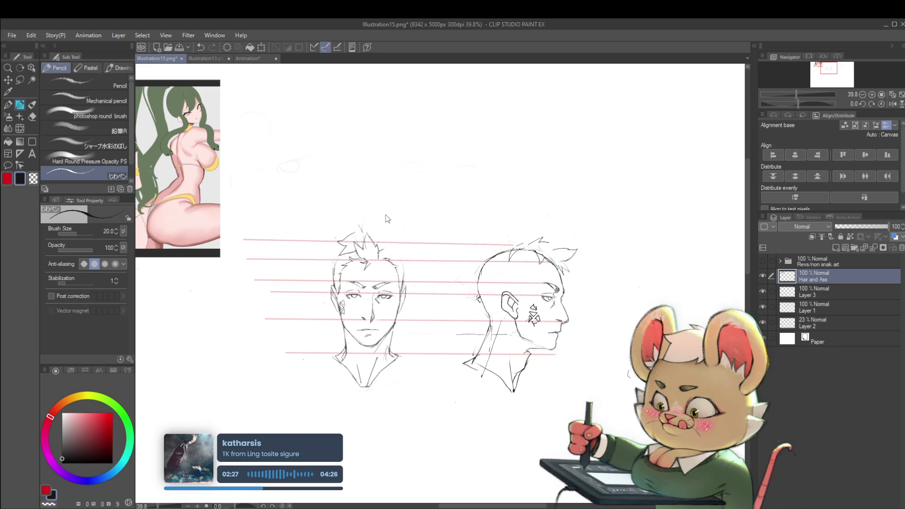
key(ctrl+z)
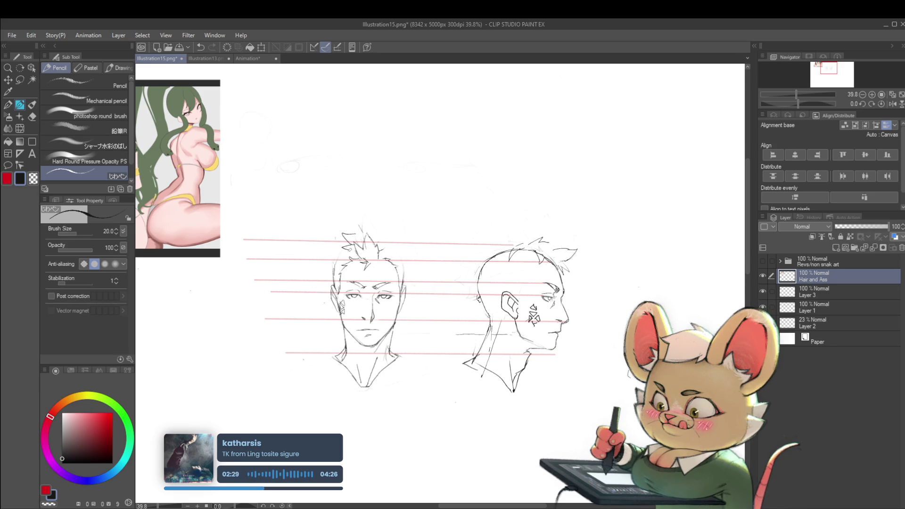
Step: Redraw a tall hair spike rising from the front head's crown
scroll(379, 229, down, 2)
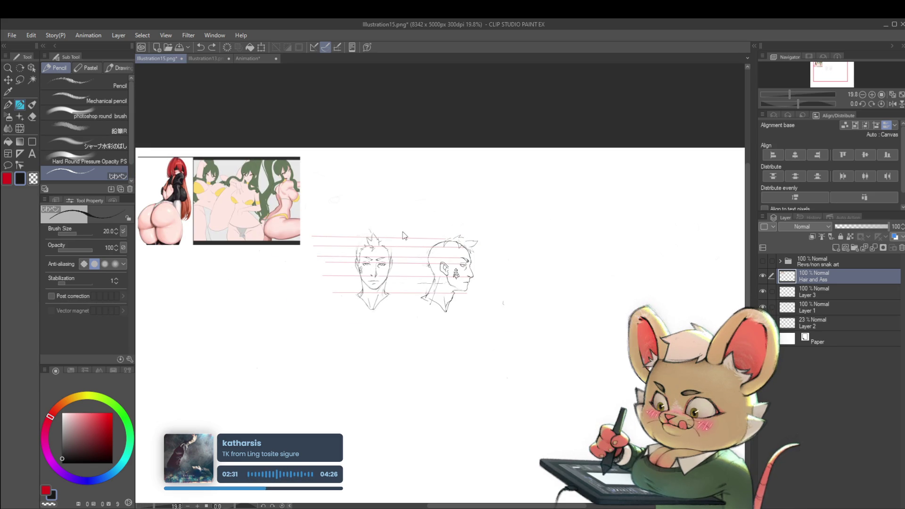
scroll(376, 247, up, 2)
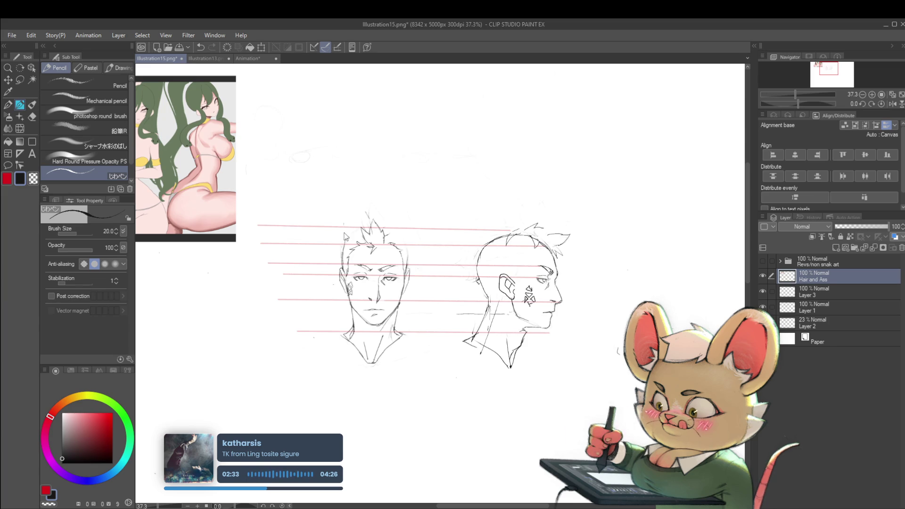
mouse_move(342, 266)
mouse_down()
mouse_move(351, 205)
mouse_move(359, 221)
mouse_move(375, 181)
mouse_up()
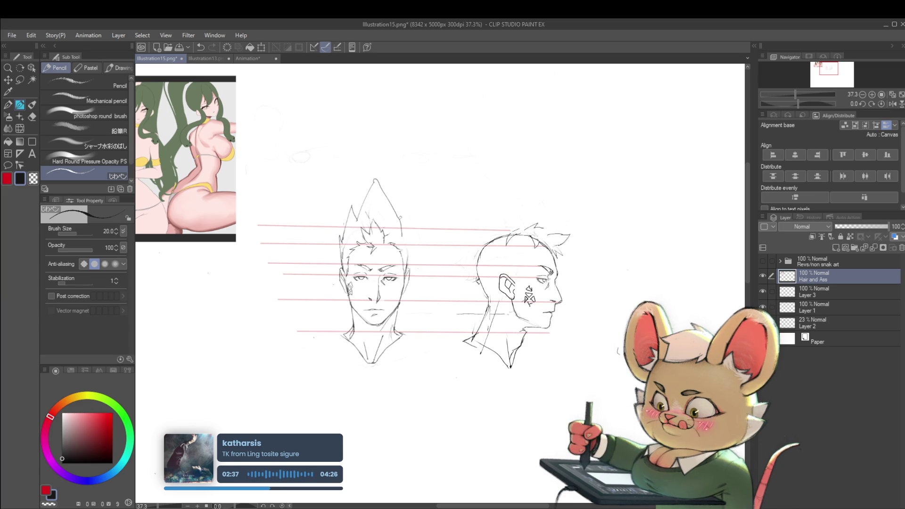
key(ctrl+z)
key(ctrl+z)
drag(347, 225, 371, 200)
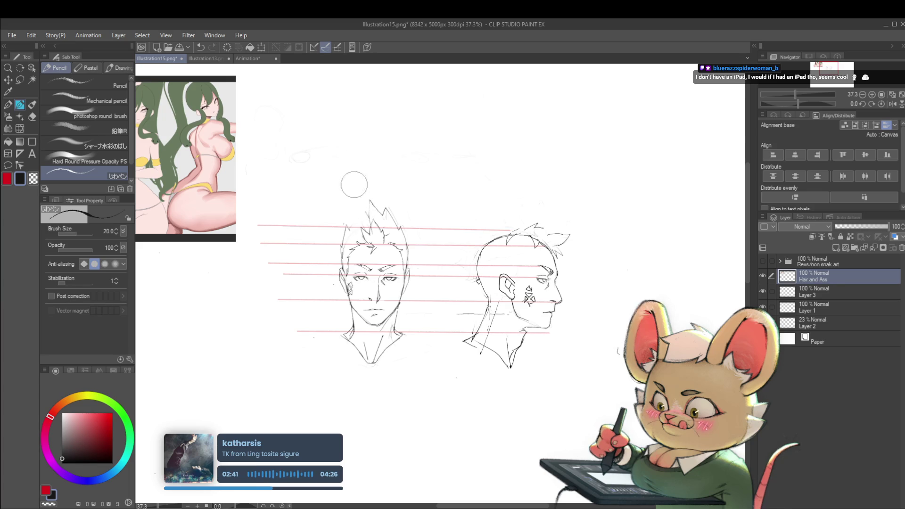
Step: Mirror the canvas view and resketch the front head's hair outline rising to a spike
click(892, 105)
mouse_move(520, 215)
mouse_down()
mouse_move(545, 220)
mouse_move(554, 249)
mouse_move(540, 246)
mouse_up()
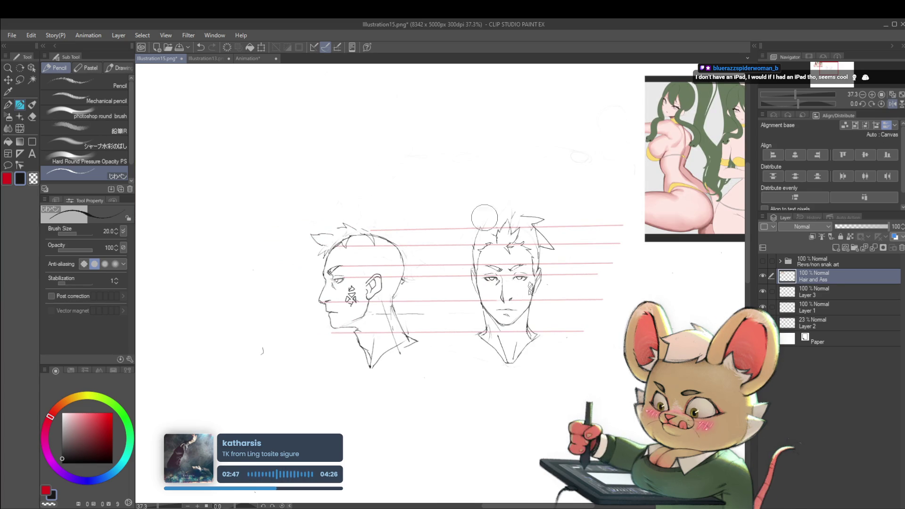
key(ctrl+z)
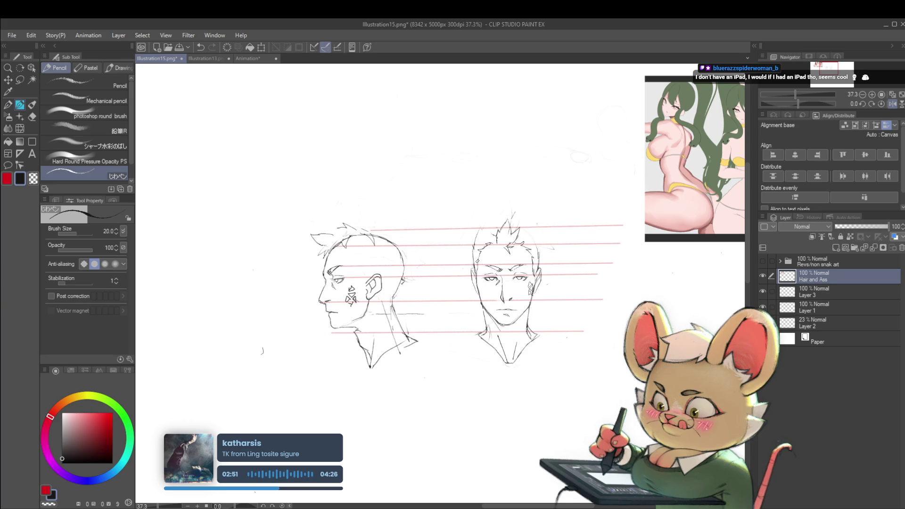
mouse_move(471, 259)
mouse_down()
mouse_move(482, 221)
mouse_move(521, 211)
mouse_move(522, 224)
mouse_up()
Step: Swap the drawing colour to white and back to black, undo a stray stroke, and select Layer 3
alt+click(528, 226)
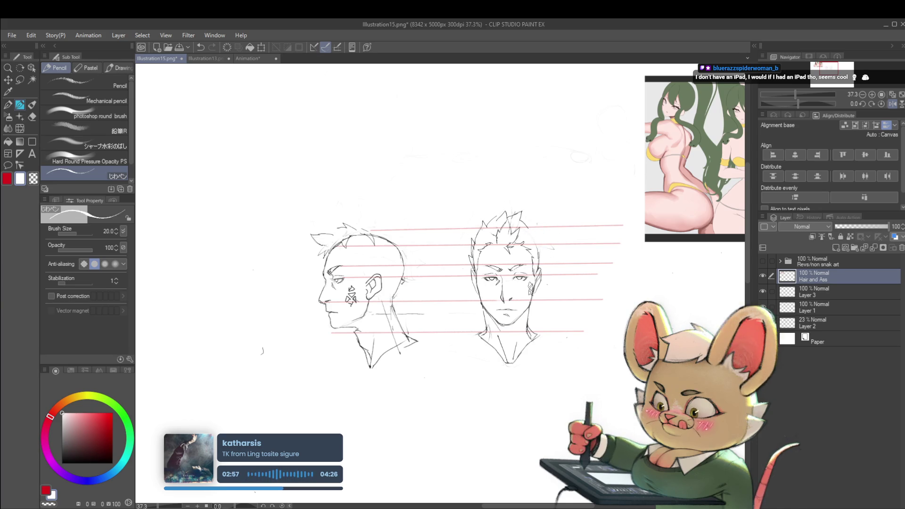
click(57, 455)
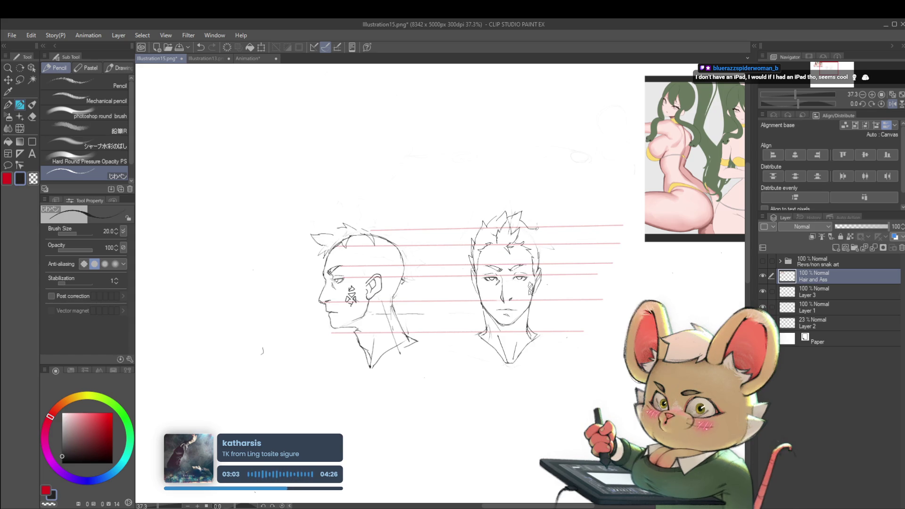
key(ctrl+z)
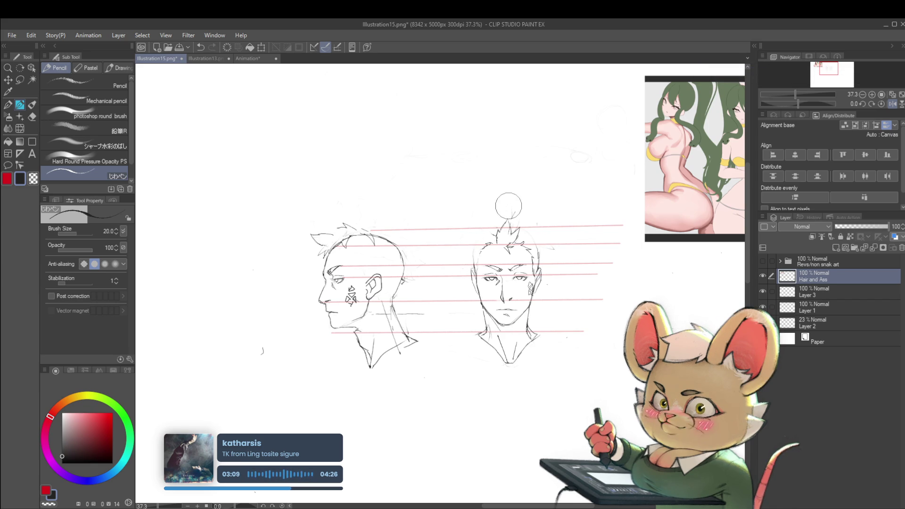
click(833, 290)
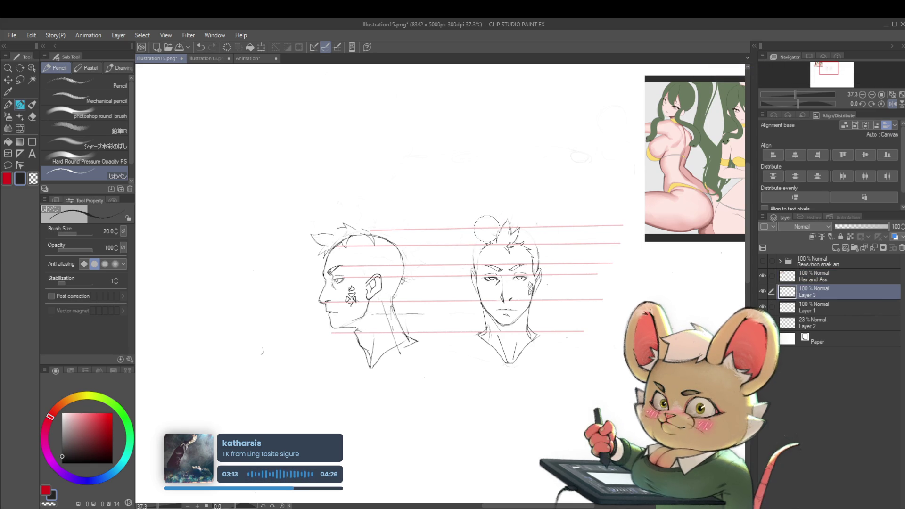
scroll(509, 425, down, 2)
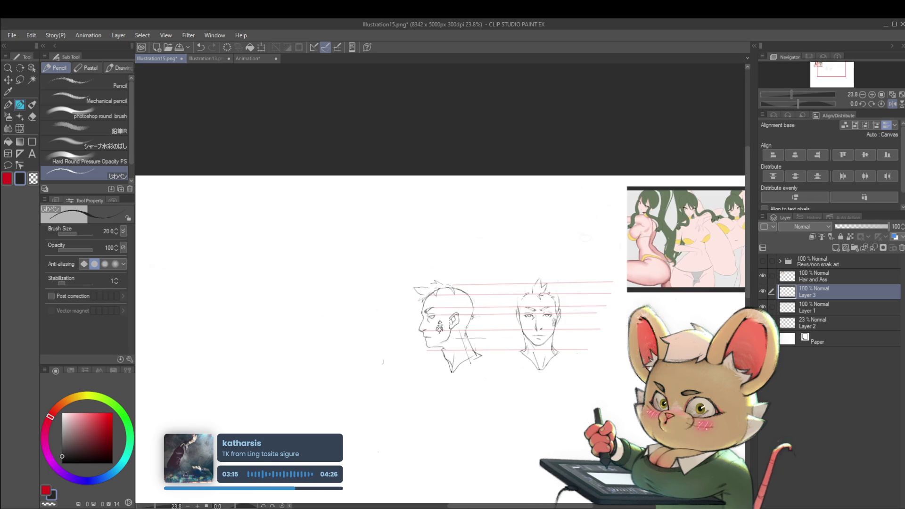
scroll(550, 405, up, 5)
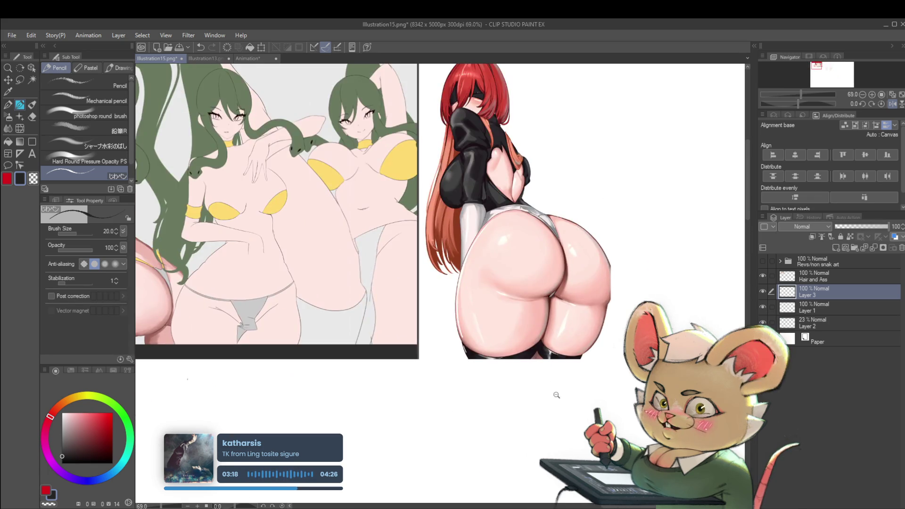
scroll(511, 415, down, 2)
mouse_move(511, 414)
mouse_down()
mouse_move(586, 368)
mouse_move(552, 437)
mouse_up()
scroll(556, 348, up, 2)
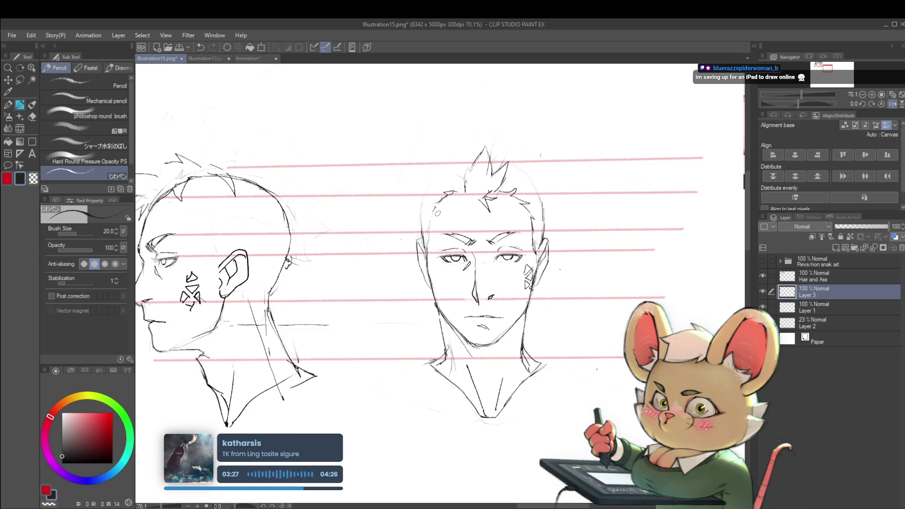
scroll(439, 212, down, 5)
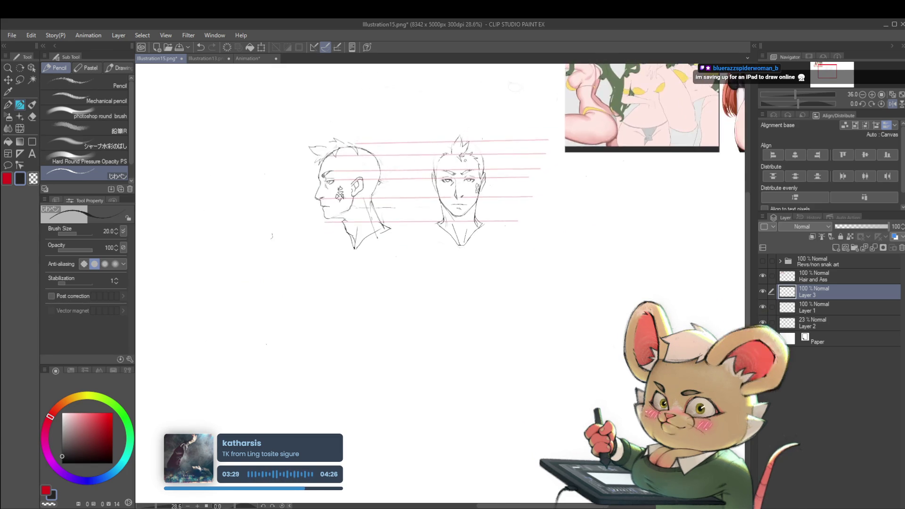
drag(359, 189, 313, 271)
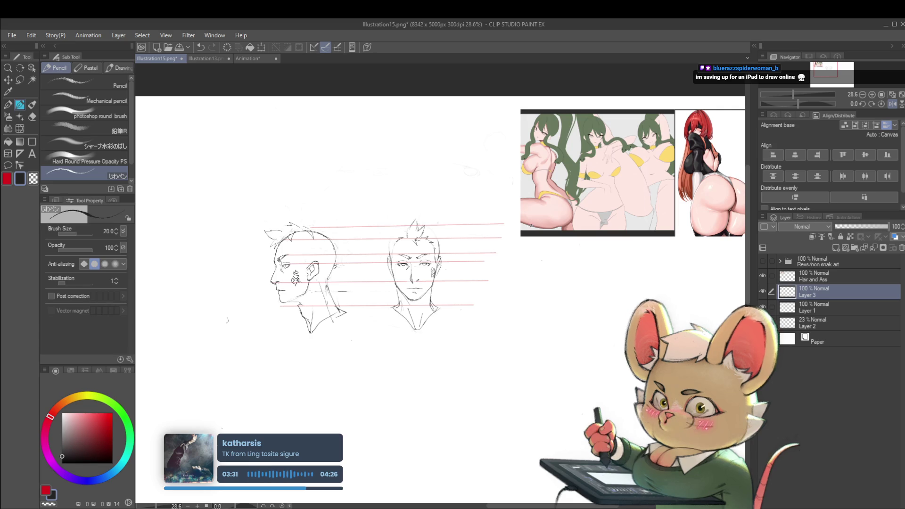
Step: Shift Layer 1's sketch slightly left with a transform
click(827, 310)
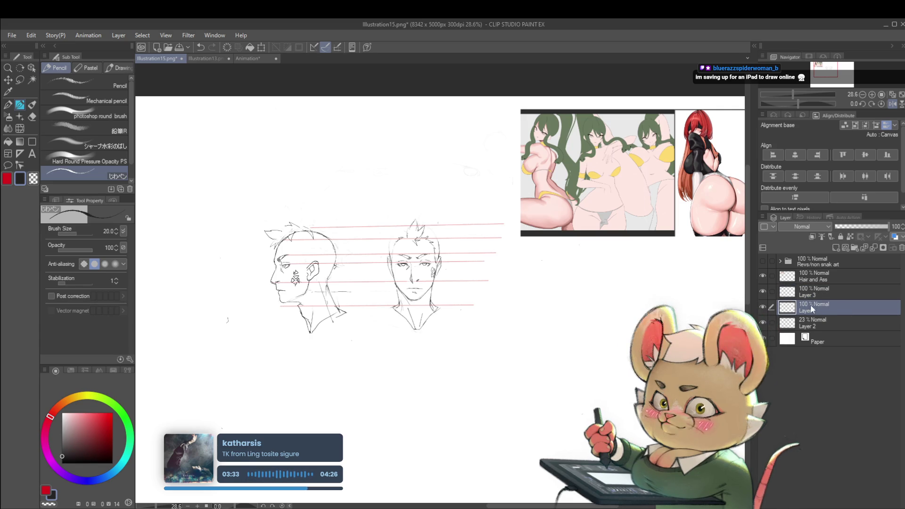
key(ctrl+t)
mouse_move(498, 255)
mouse_down()
mouse_move(464, 255)
mouse_move(499, 253)
mouse_up()
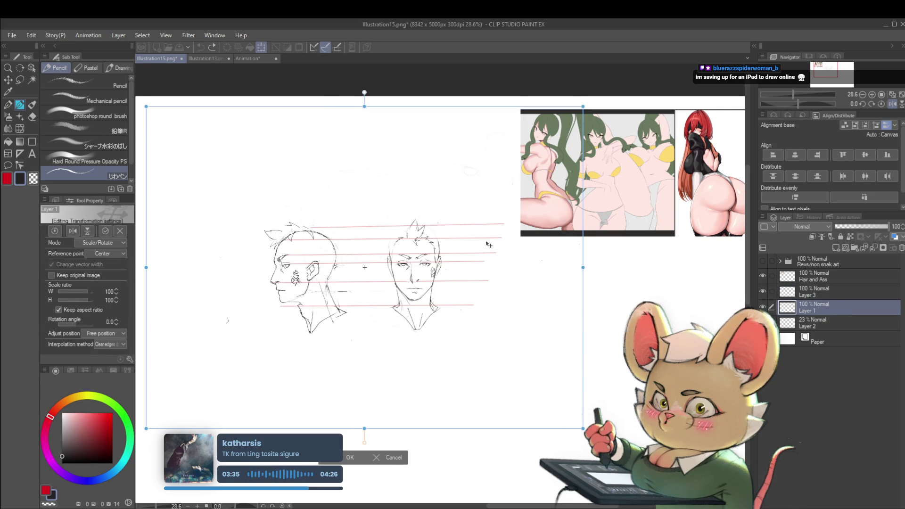
key(Return)
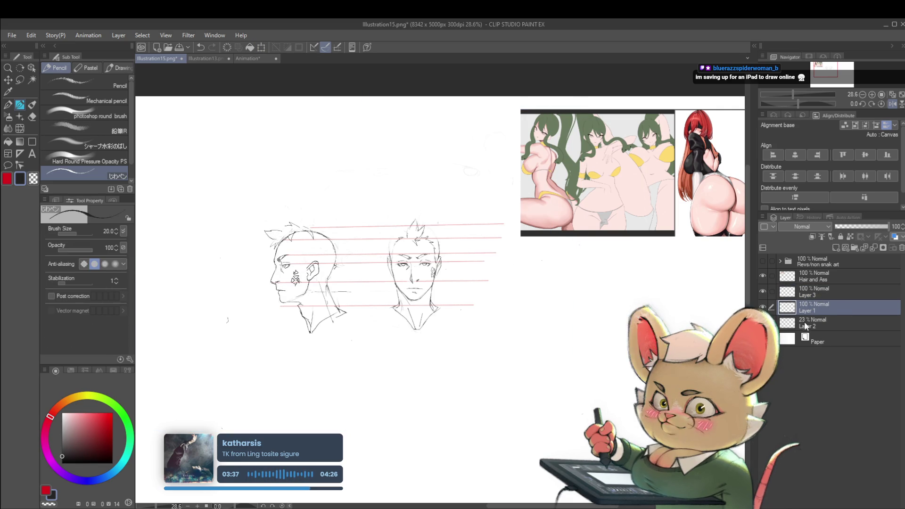
Step: Move Layer 2's red guide lines left and rotate them slightly clockwise
click(804, 321)
key(ctrl+t)
mouse_move(390, 265)
mouse_down()
mouse_move(346, 264)
mouse_move(426, 252)
mouse_move(289, 281)
mouse_move(370, 349)
mouse_move(470, 327)
mouse_move(430, 253)
mouse_move(523, 255)
mouse_up()
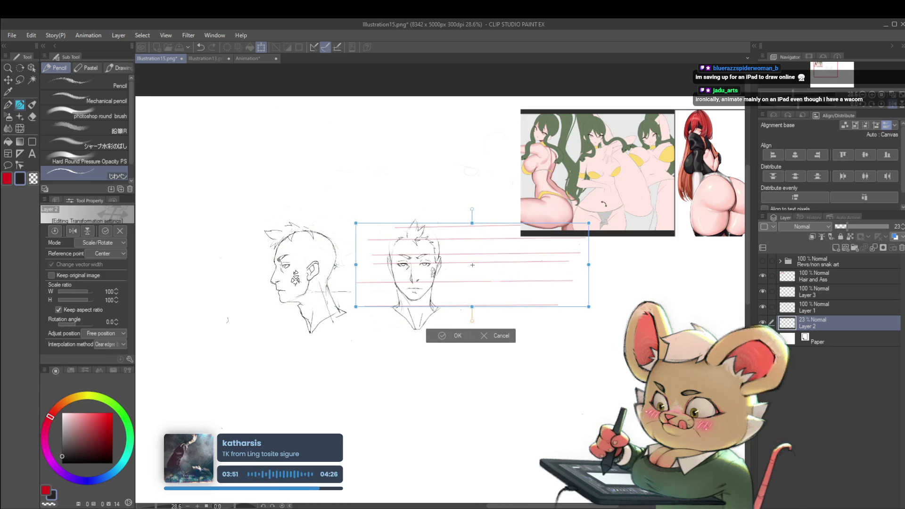
drag(600, 205, 598, 209)
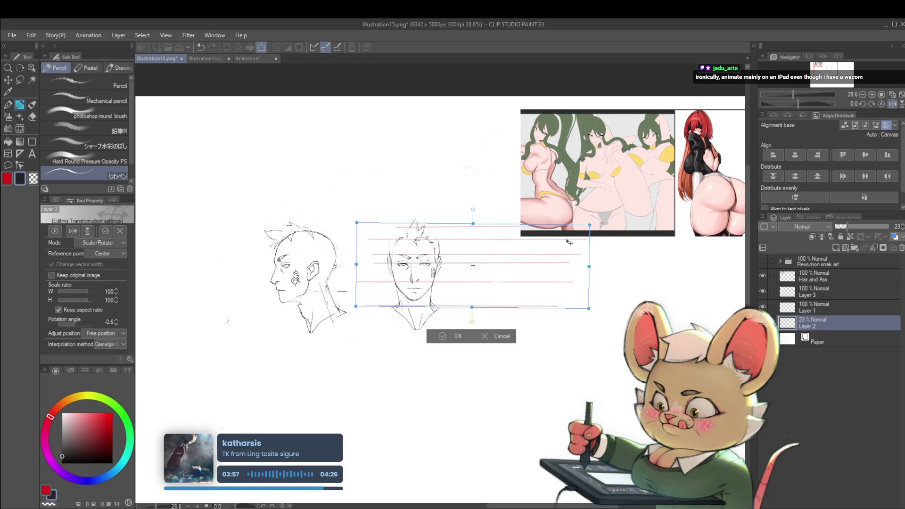
key(Return)
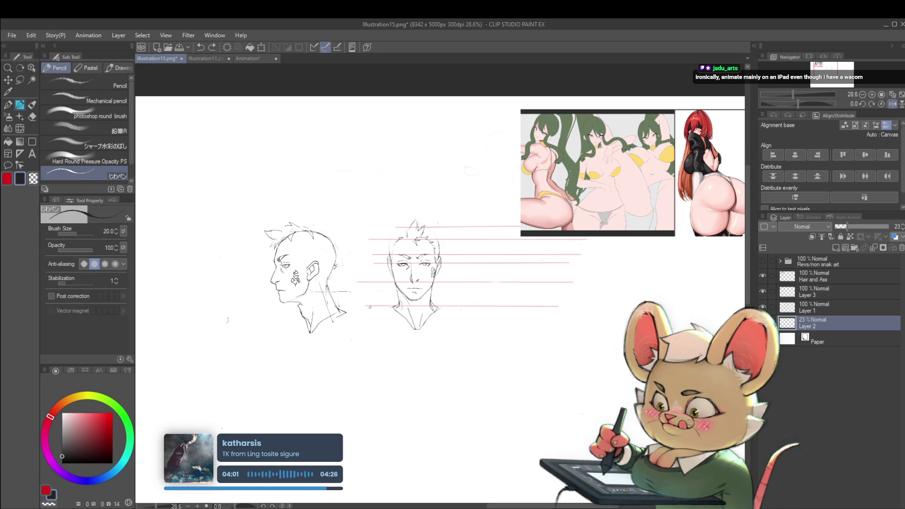
Step: Lasso the lowest guide line near the neck and nudge it up slightly
key(m)
mouse_move(375, 316)
mouse_down()
mouse_move(396, 302)
mouse_move(538, 291)
mouse_move(569, 318)
mouse_up()
key(ctrl+t)
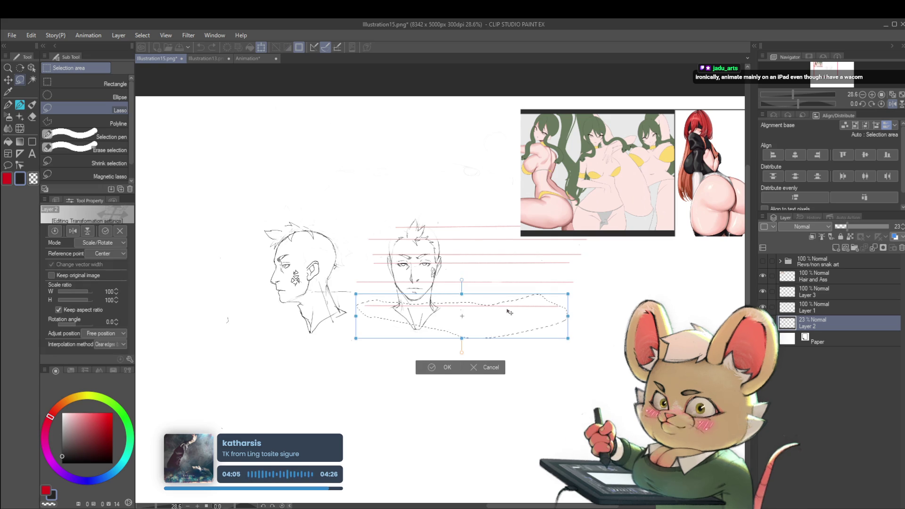
drag(503, 309, 504, 304)
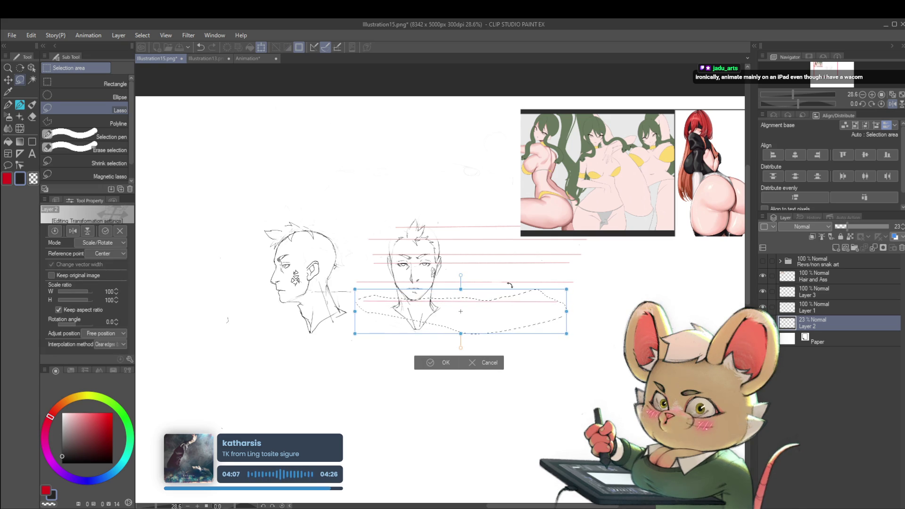
key(Return)
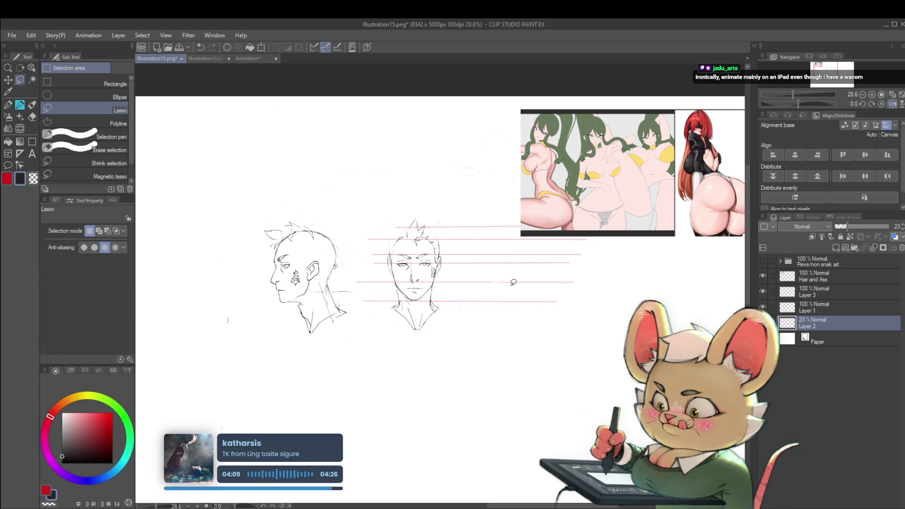
Step: Select all drawing layers and shift the whole artwork left on the canvas
shift+click(825, 279)
key(ctrl+t)
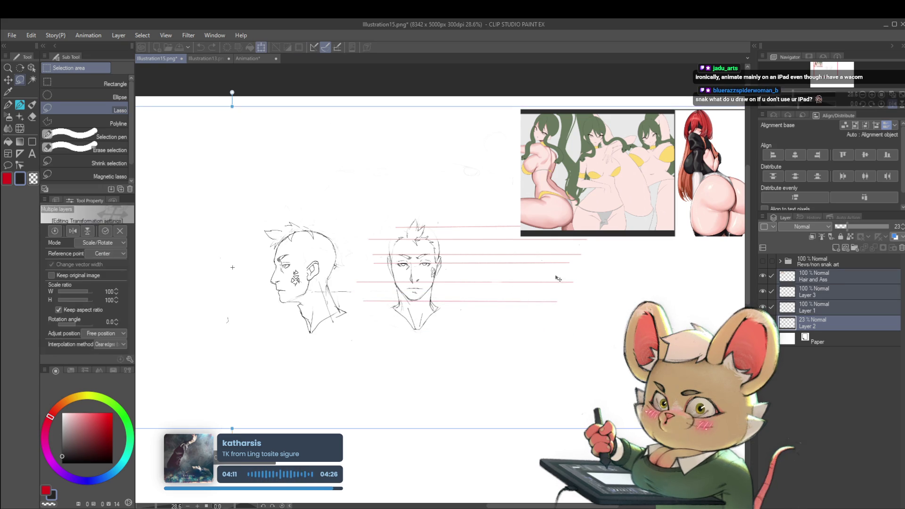
mouse_move(559, 278)
mouse_down()
mouse_move(542, 299)
mouse_move(514, 296)
mouse_up()
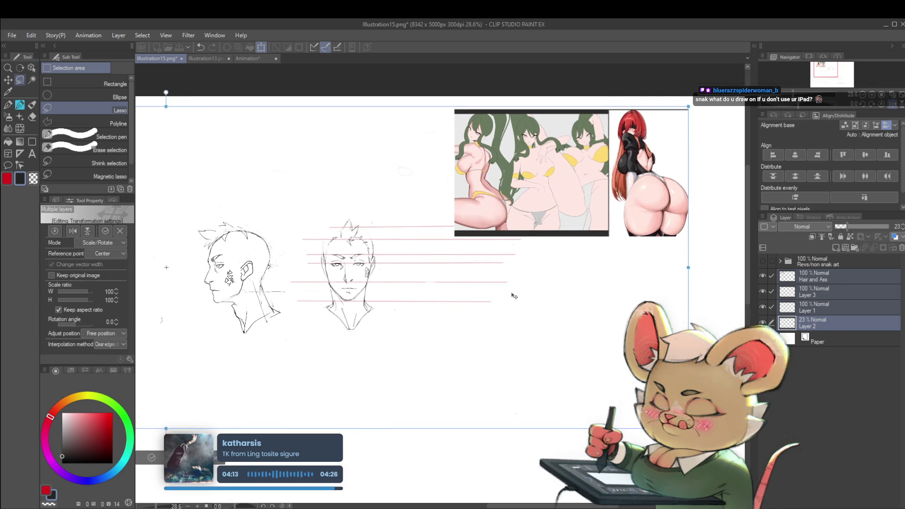
key(Return)
Step: Move the Hair and Ass layer's reference images farther right, clear of the head sketches
click(811, 277)
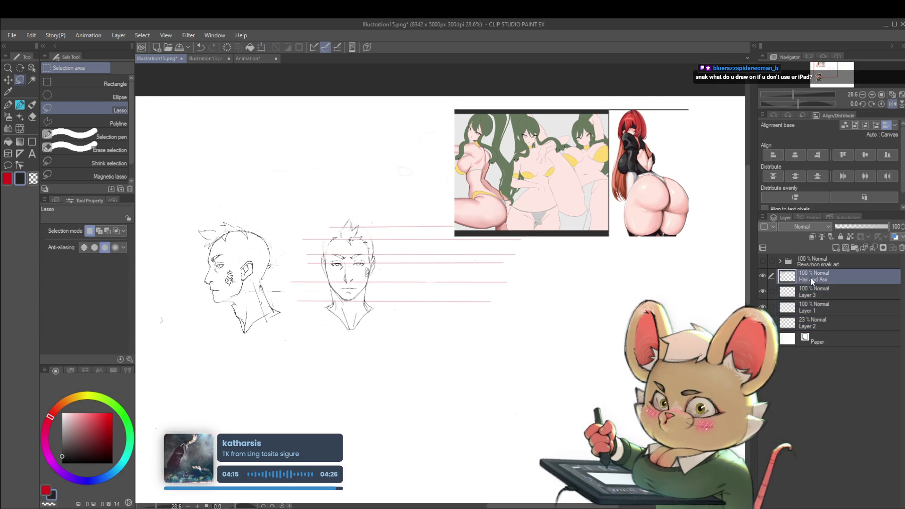
key(ctrl+t)
drag(607, 366, 544, 379)
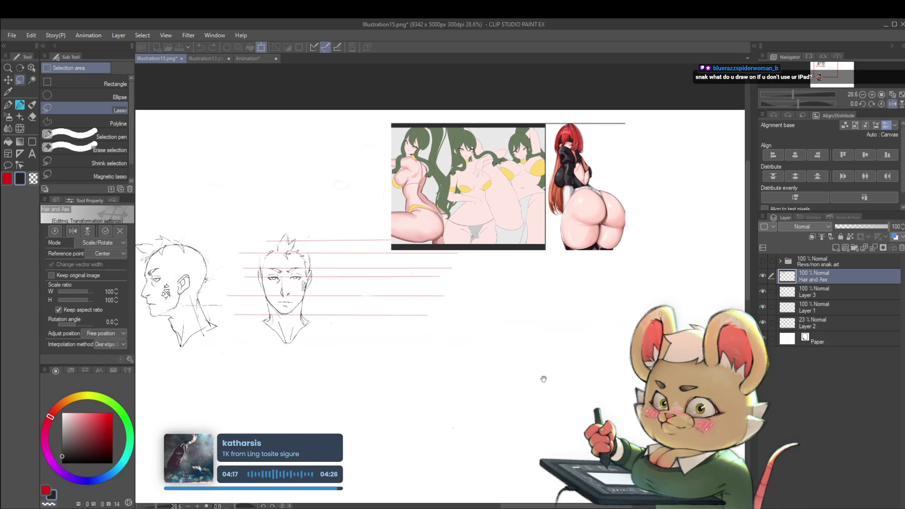
key(Return)
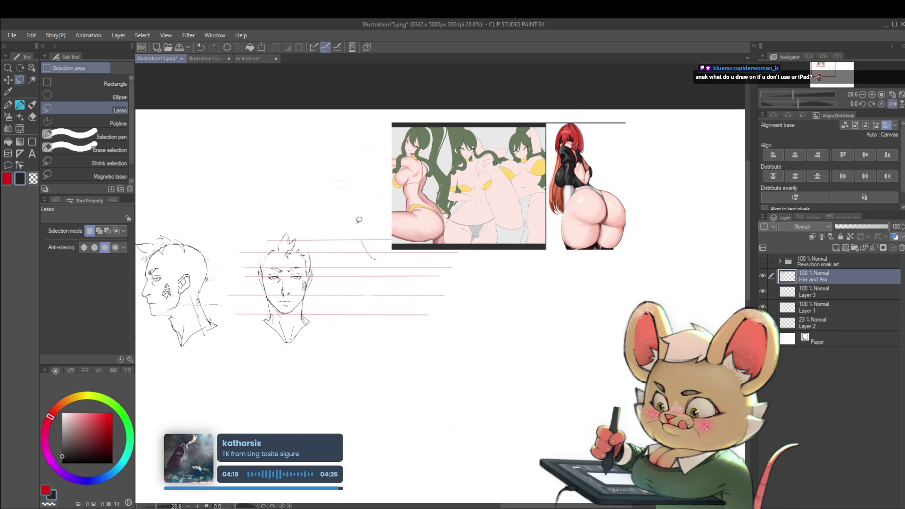
key(ctrl+t)
drag(541, 176, 615, 176)
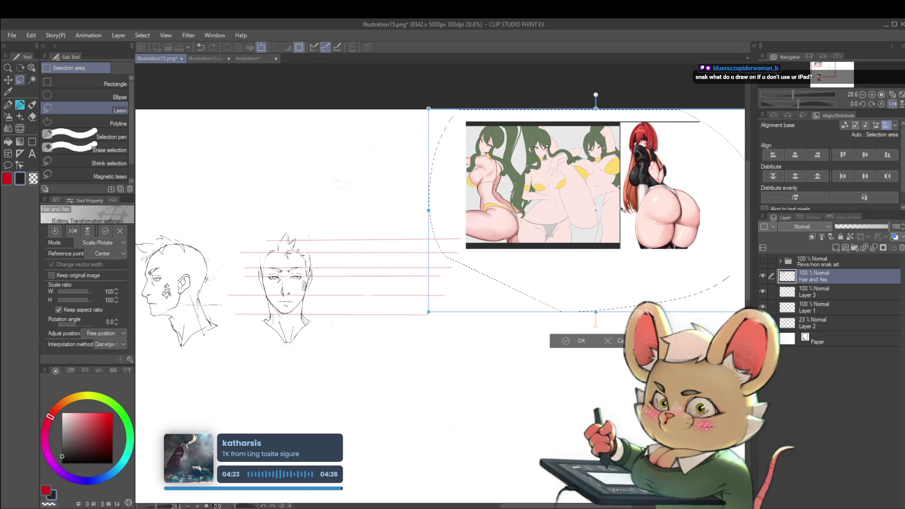
key(Return)
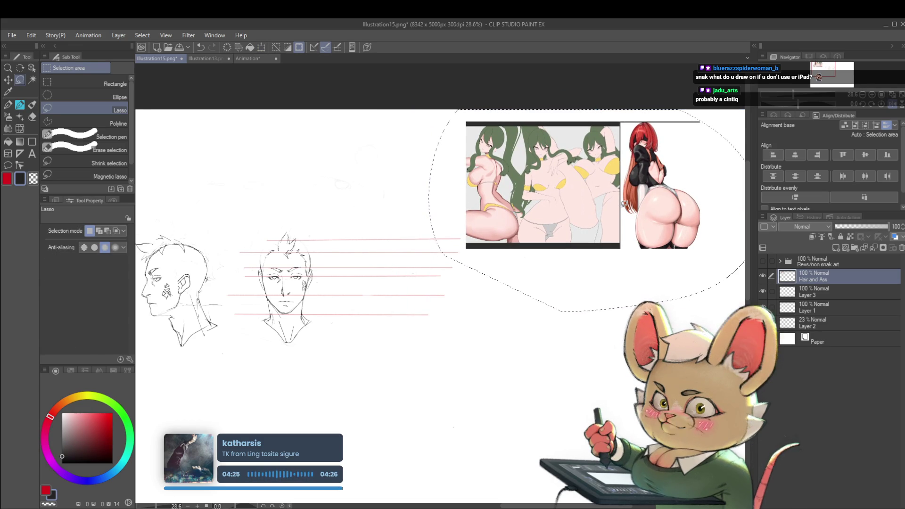
drag(530, 365, 622, 375)
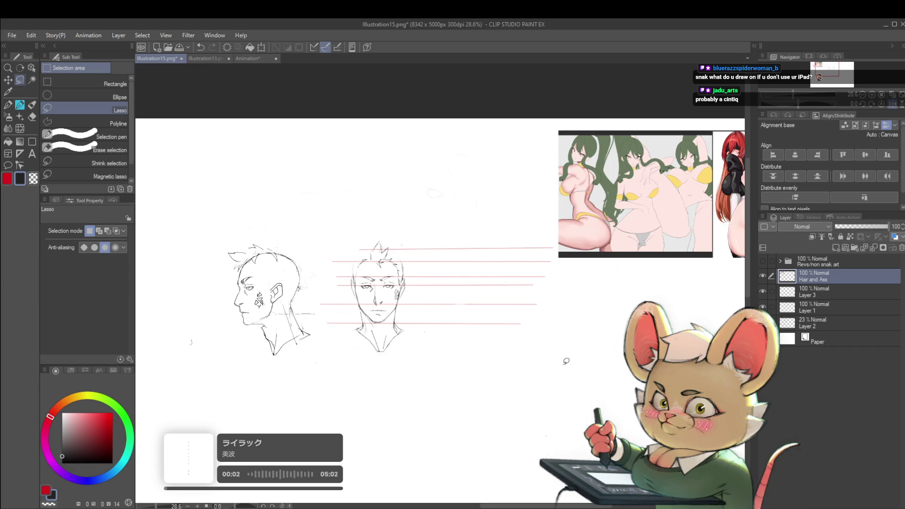
Step: With the pencil, draw the skull arc of a third head right of the front view
scroll(425, 274, up, 2)
scroll(521, 277, down, 1)
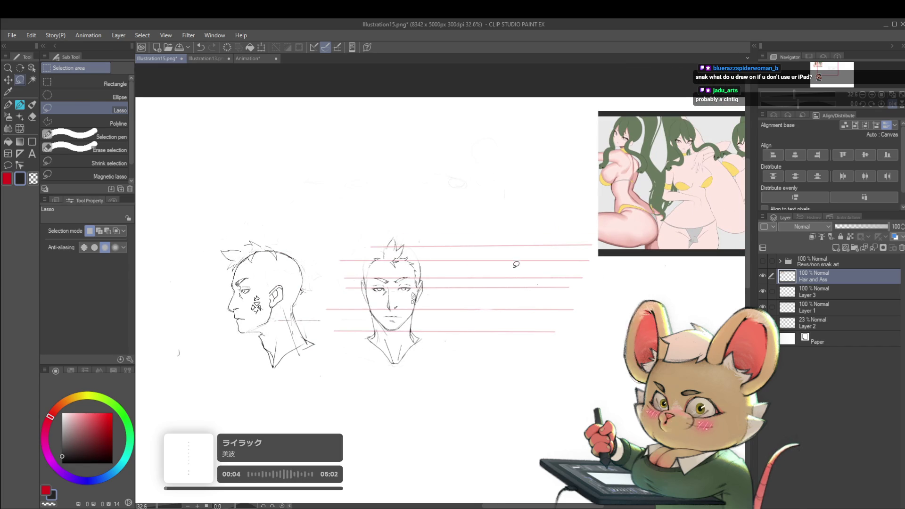
key(p)
key(p)
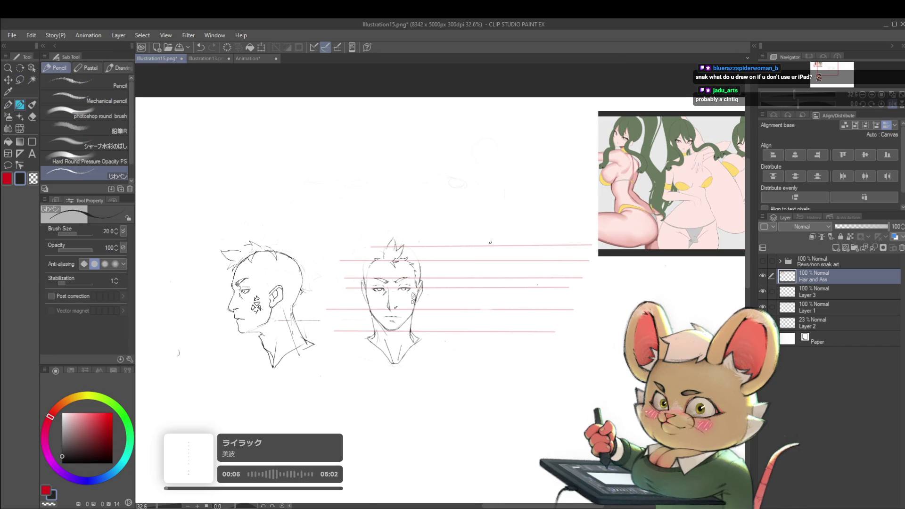
scroll(503, 255, up, 1)
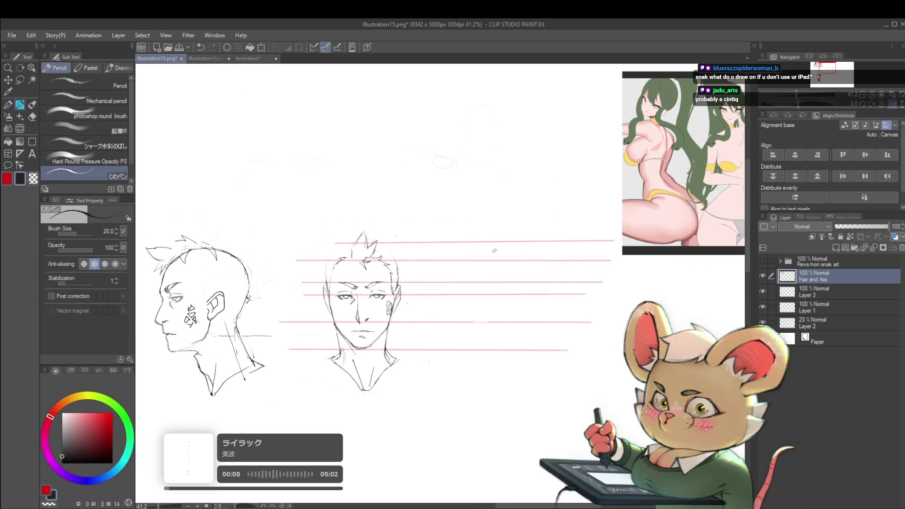
drag(476, 283, 478, 269)
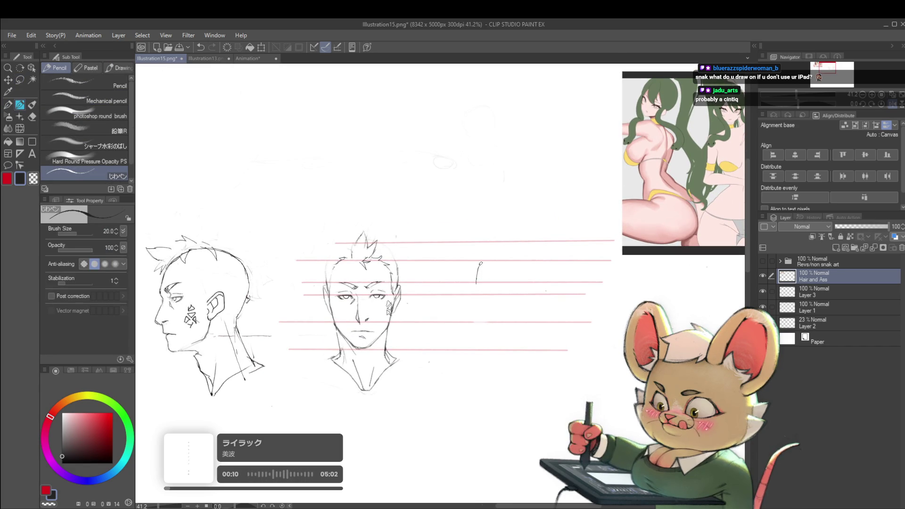
key(ctrl+z)
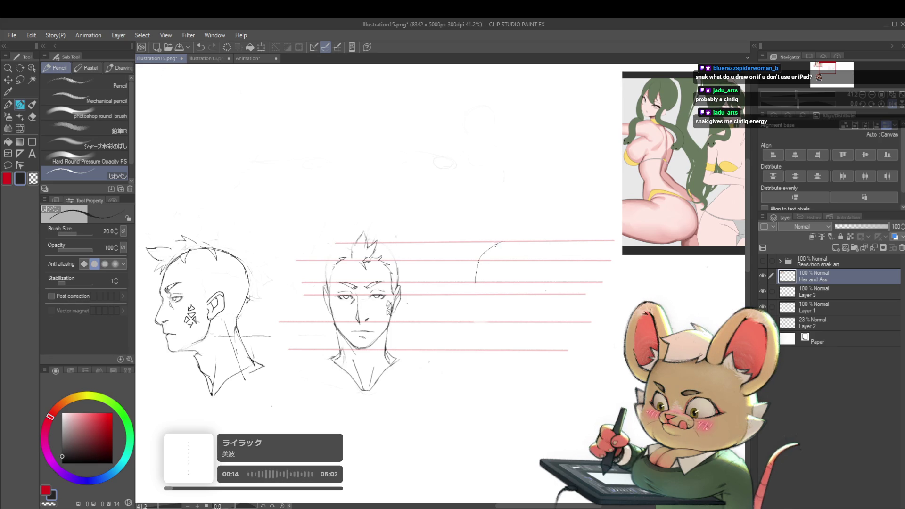
mouse_move(495, 245)
mouse_down()
mouse_move(521, 240)
mouse_move(553, 264)
mouse_up()
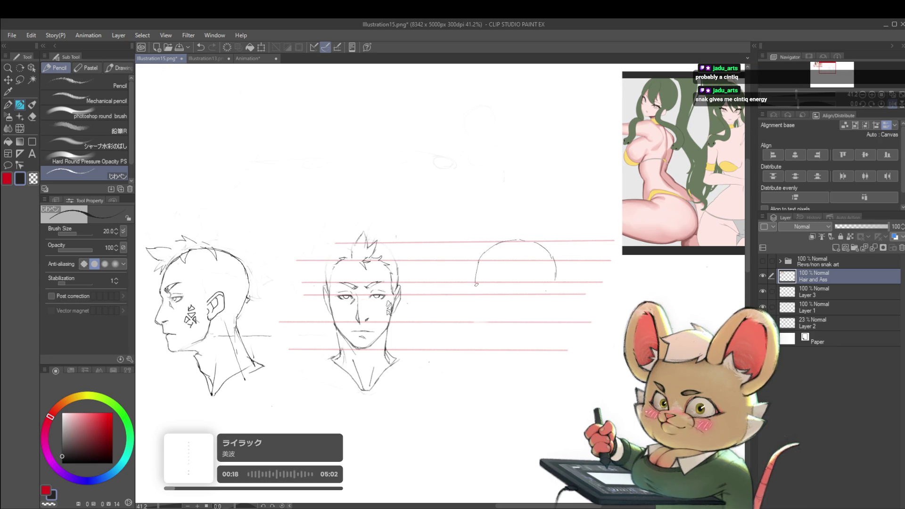
Step: Sketch the third head's side, jawline, neck and collar-shoulder line
drag(476, 282, 477, 293)
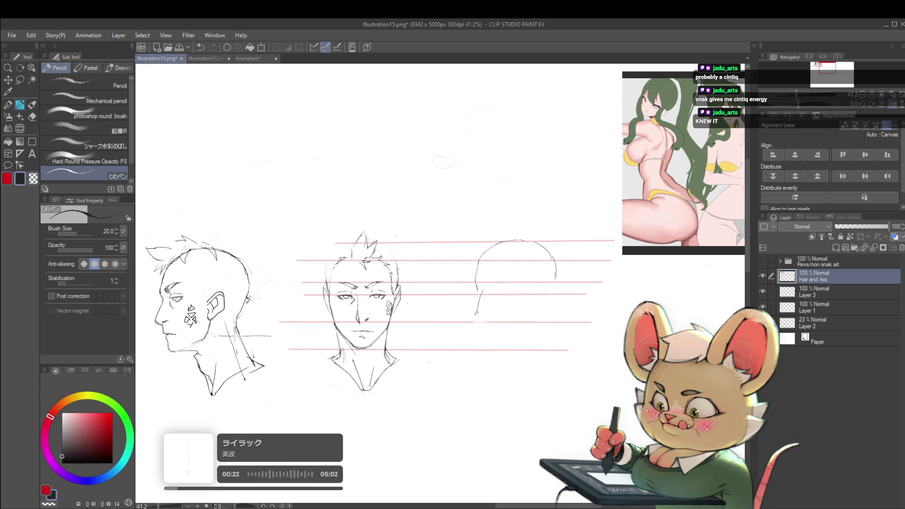
drag(476, 312, 480, 317)
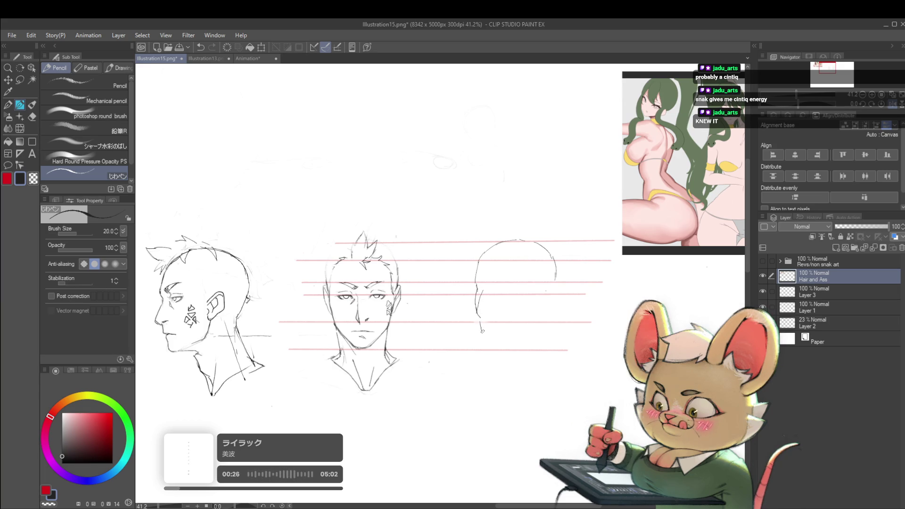
drag(481, 330, 485, 340)
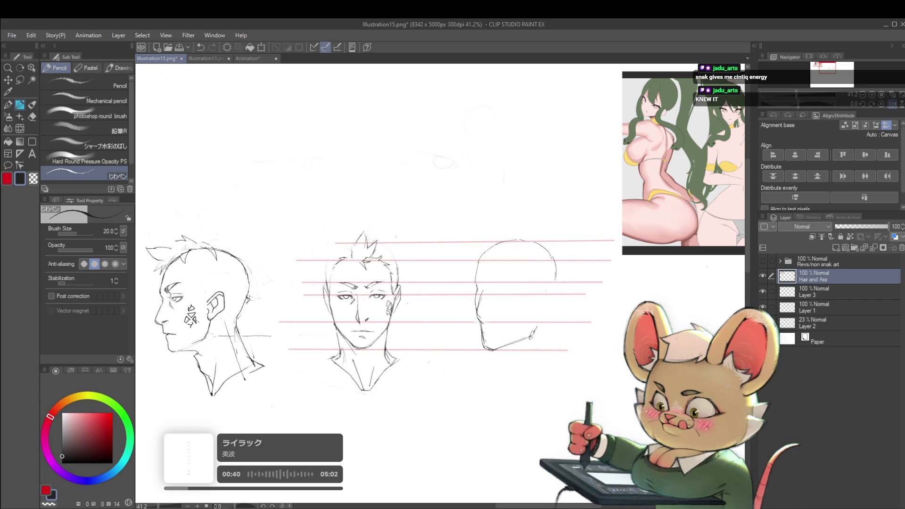
mouse_move(536, 307)
mouse_down()
mouse_move(534, 332)
mouse_move(547, 350)
mouse_move(498, 361)
mouse_move(501, 374)
mouse_up()
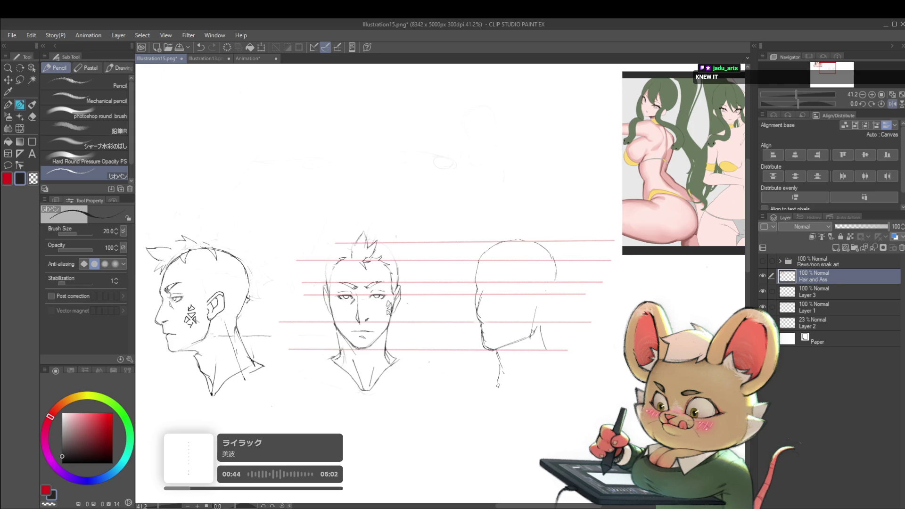
mouse_move(497, 384)
mouse_down()
mouse_move(508, 392)
mouse_move(541, 366)
mouse_up()
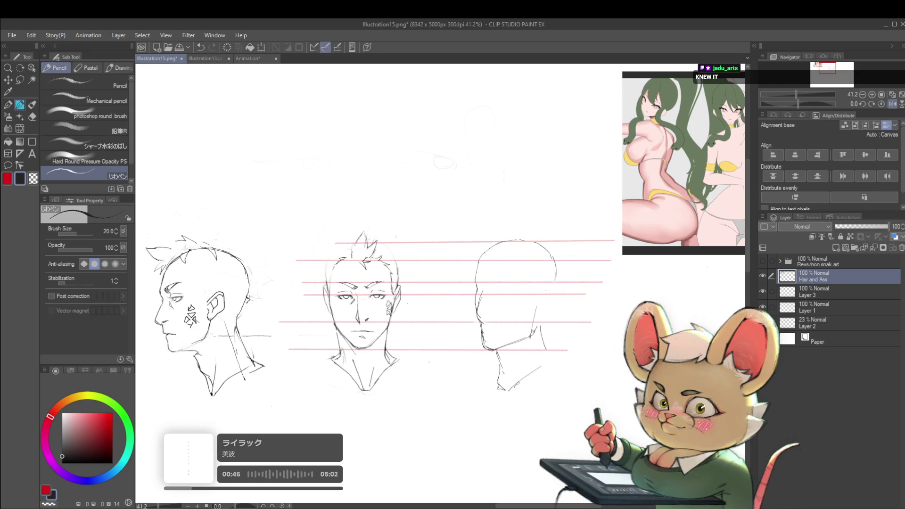
drag(797, 94, 793, 95)
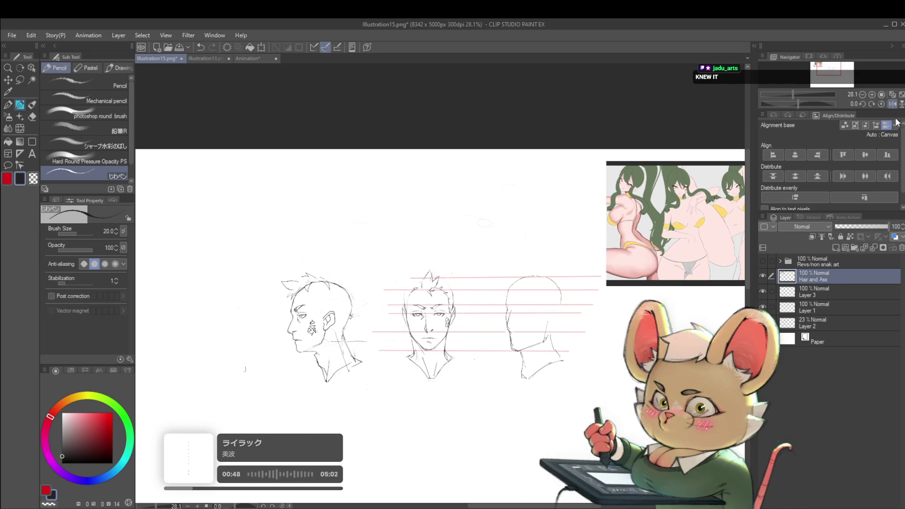
Step: Extend and darken the third head's back-of-head curve, checking it in a mirrored view
click(890, 105)
scroll(372, 359, up, 2)
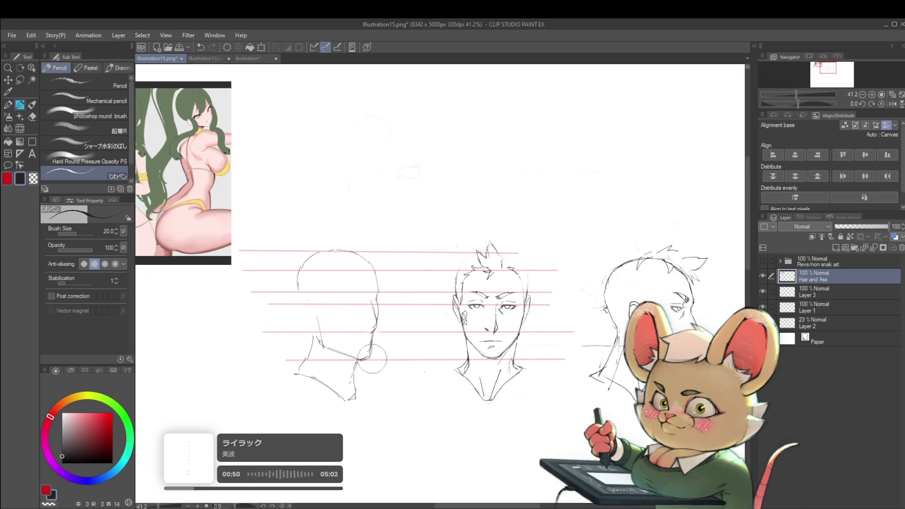
mouse_move(359, 256)
mouse_down()
mouse_move(378, 275)
mouse_move(377, 296)
mouse_up()
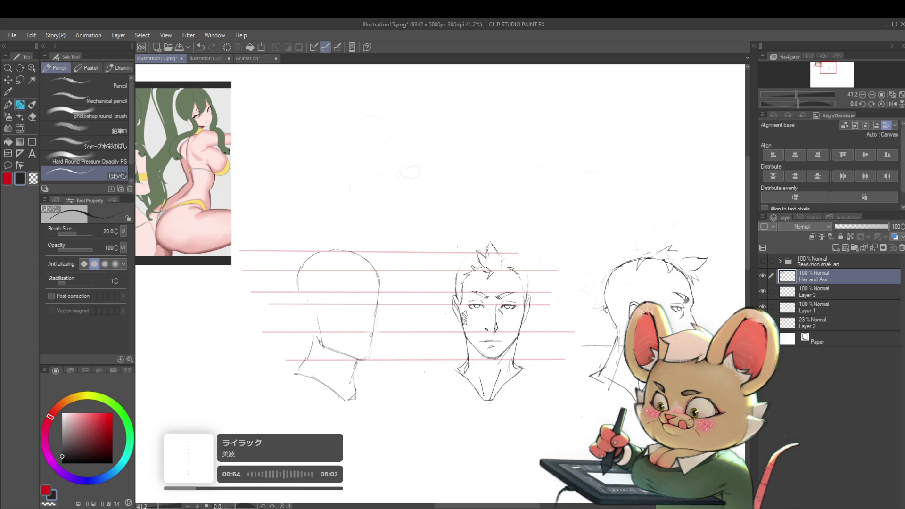
scroll(396, 308, down, 4)
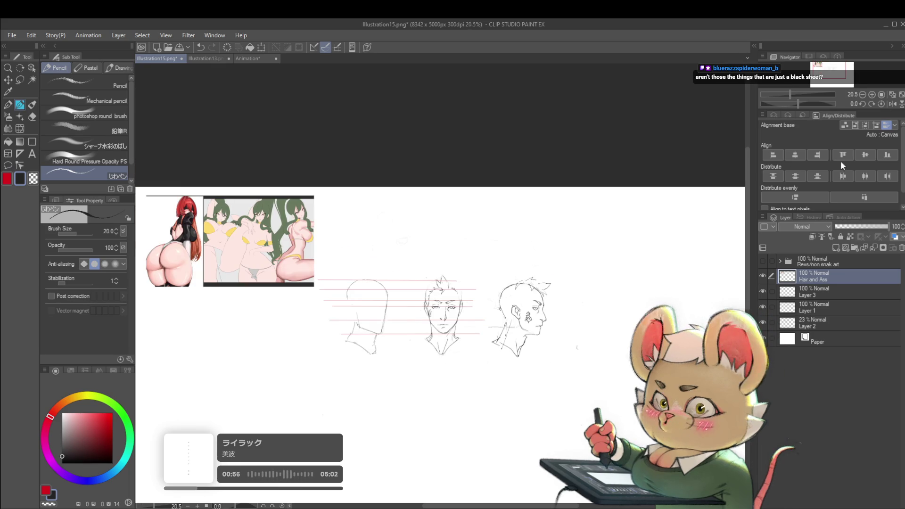
click(892, 104)
scroll(509, 266, up, 3)
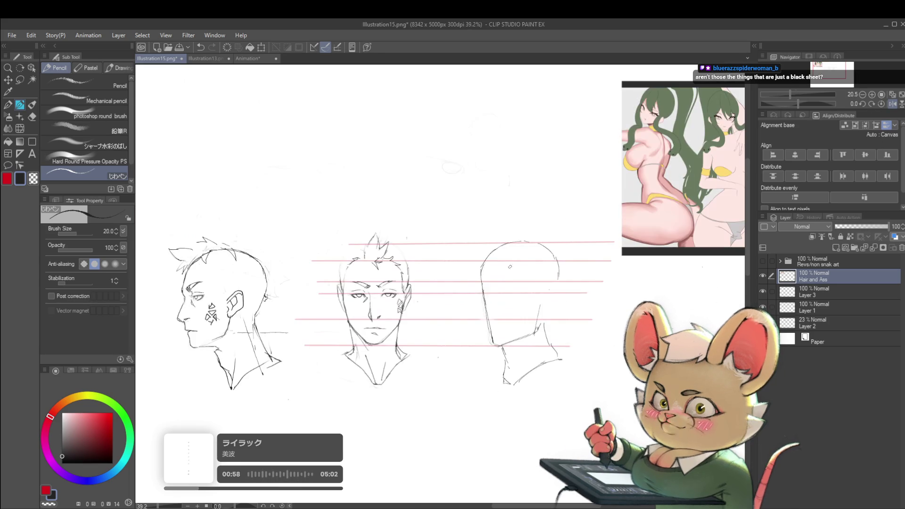
drag(482, 264, 480, 288)
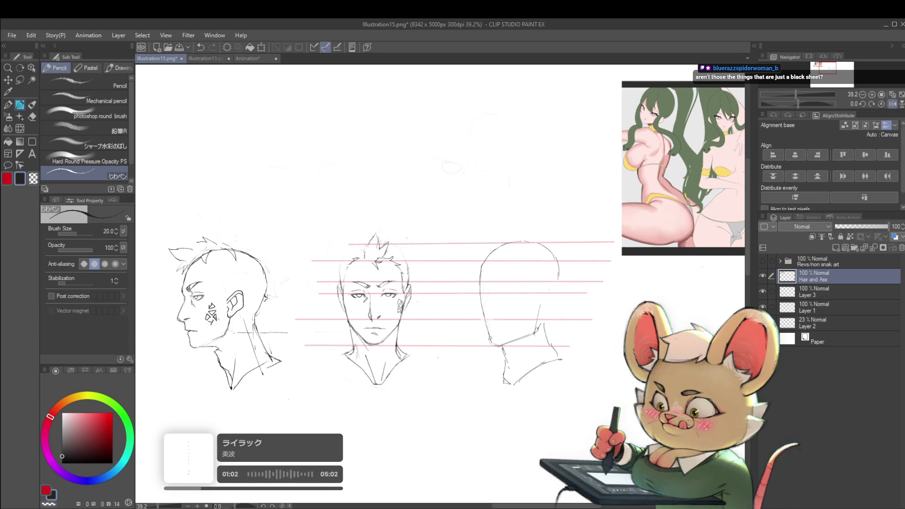
scroll(476, 242, down, 3)
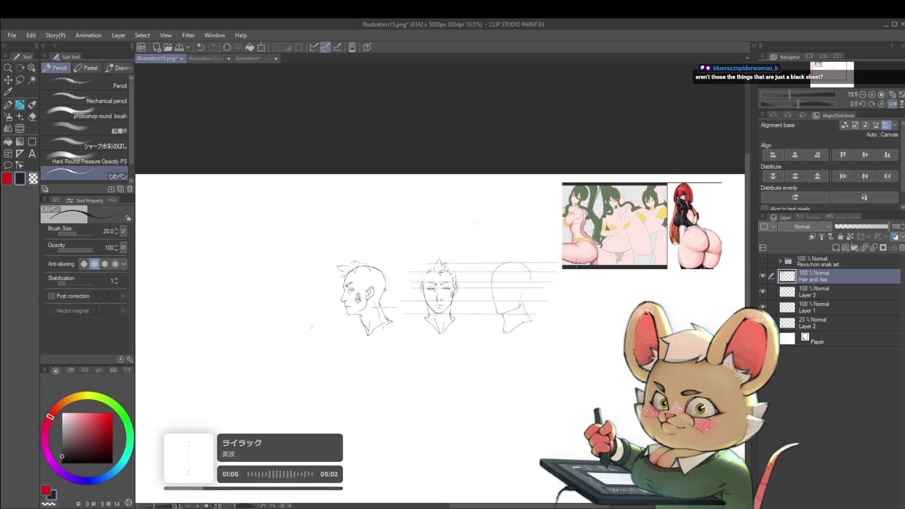
Step: Zoom in and sketch a brow line across the third head, undoing the last extension
click(509, 285)
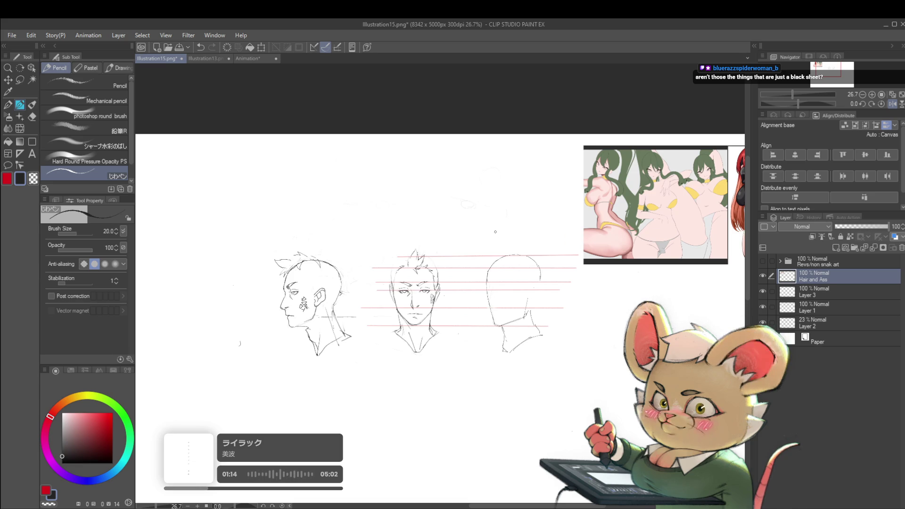
click(509, 315)
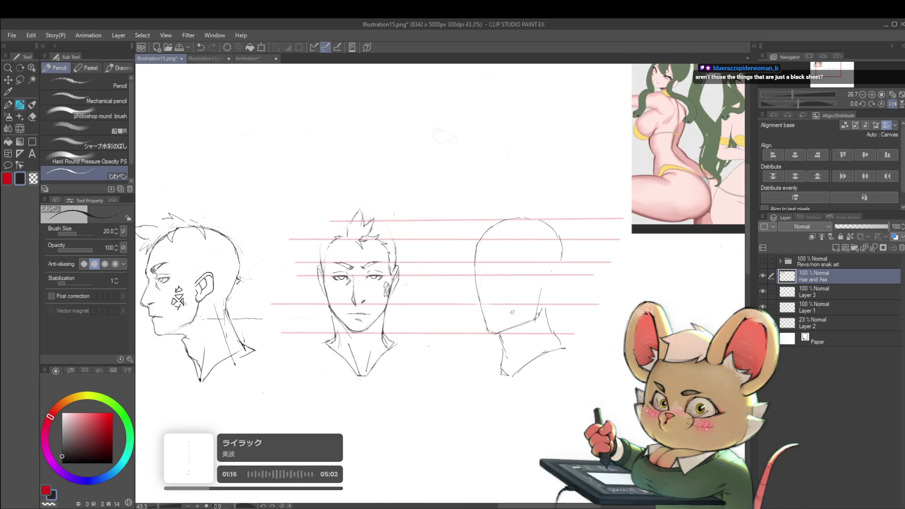
drag(478, 275, 492, 274)
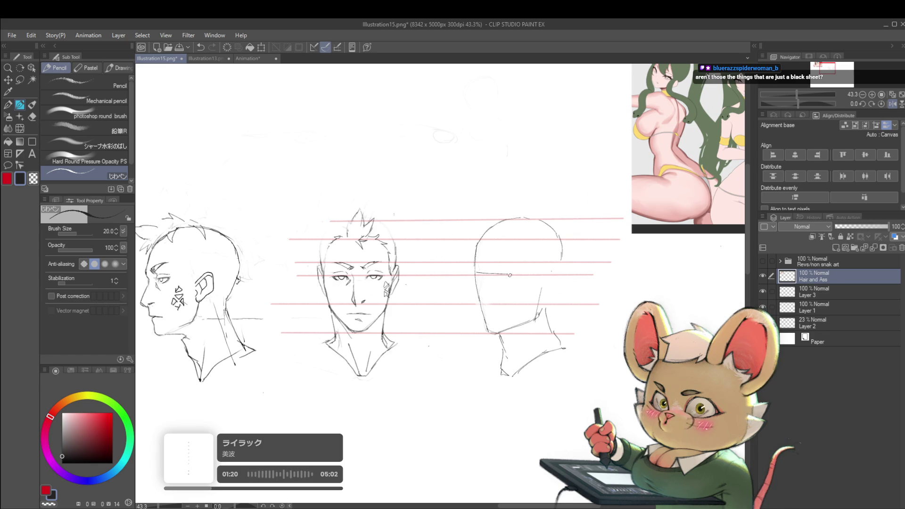
scroll(497, 274, up, 1)
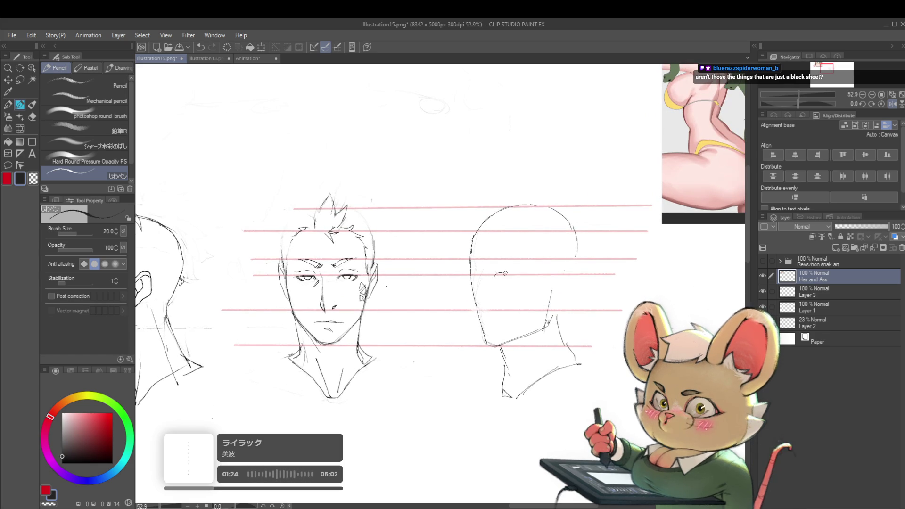
drag(502, 273, 518, 278)
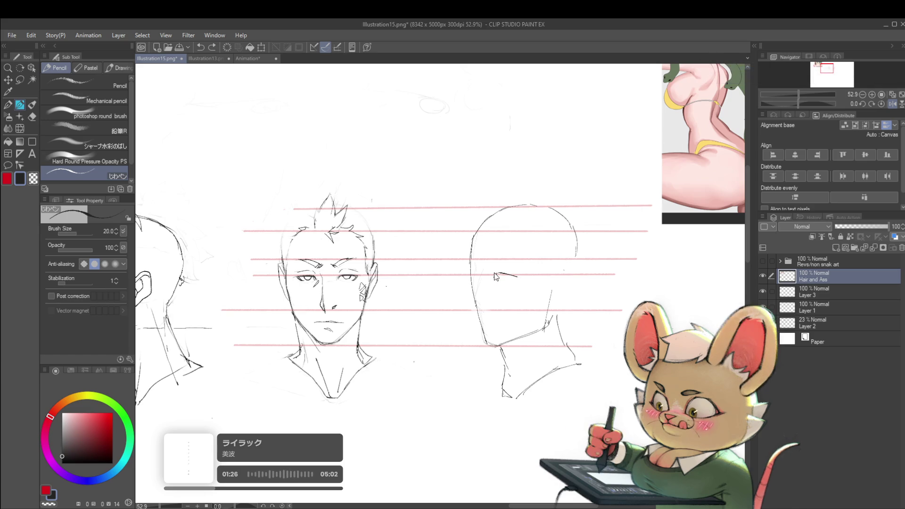
key(ctrl+z)
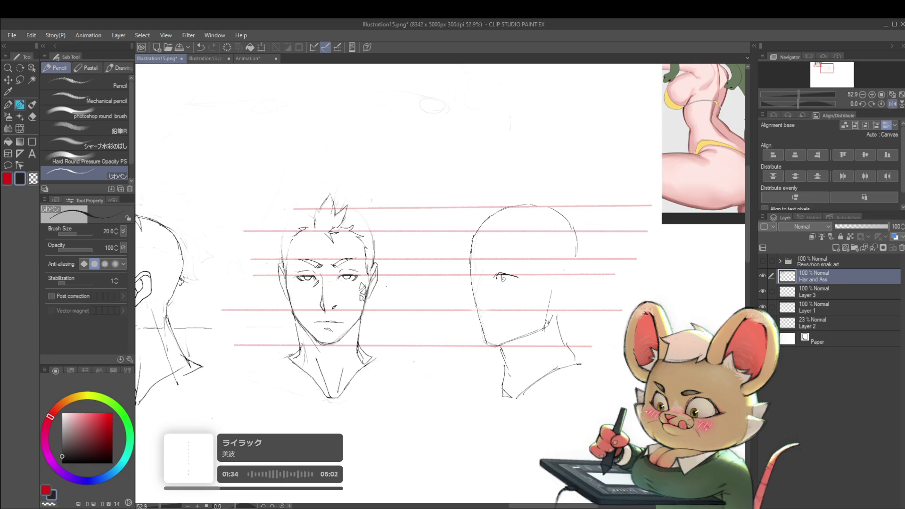
Step: With the view unmirrored, try small eye strokes on the three-quarter head, then undo them
scroll(512, 270, down, 4)
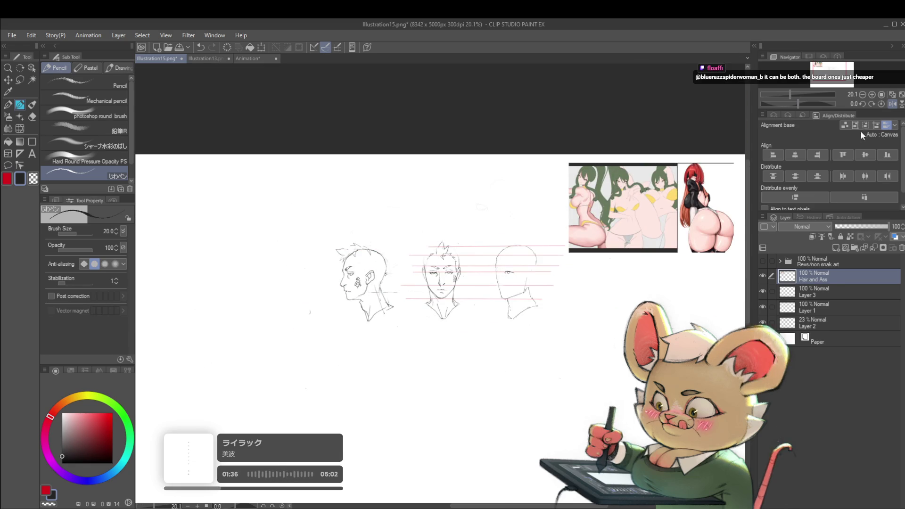
click(893, 104)
scroll(410, 279, up, 4)
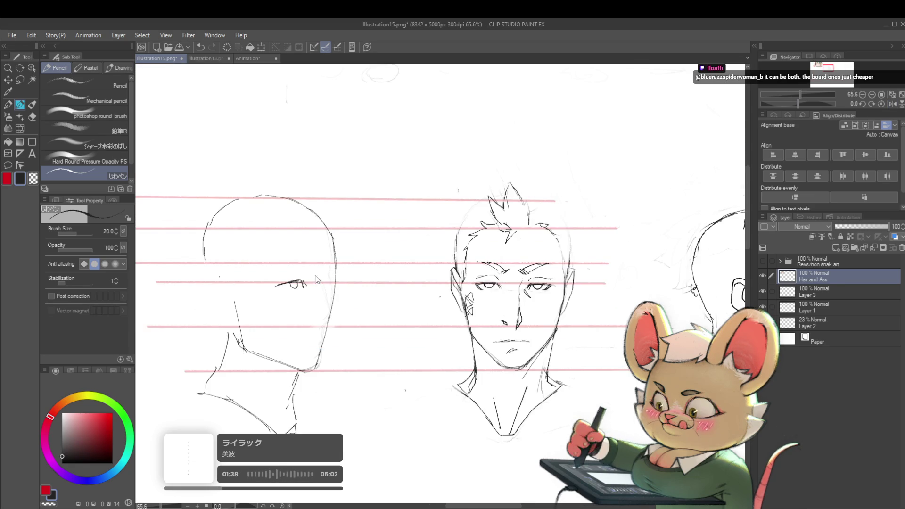
drag(297, 285, 282, 287)
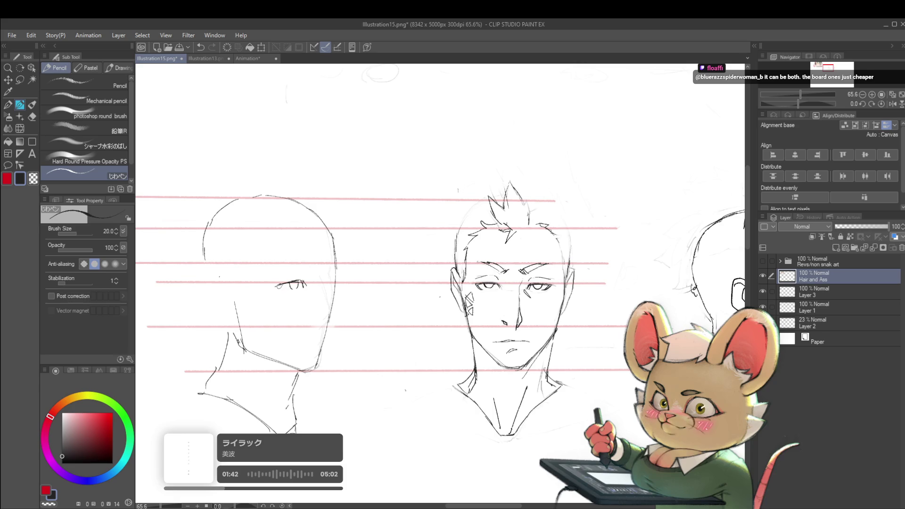
key(ctrl+z)
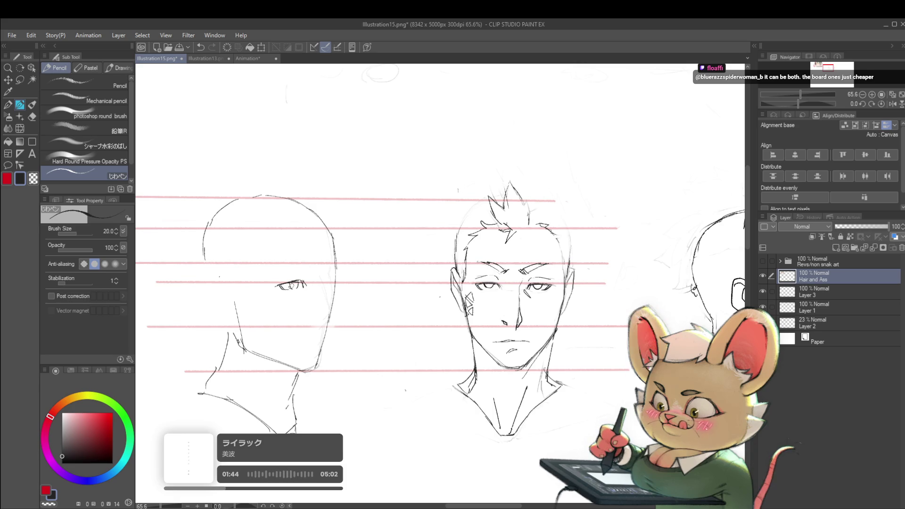
scroll(287, 285, down, 5)
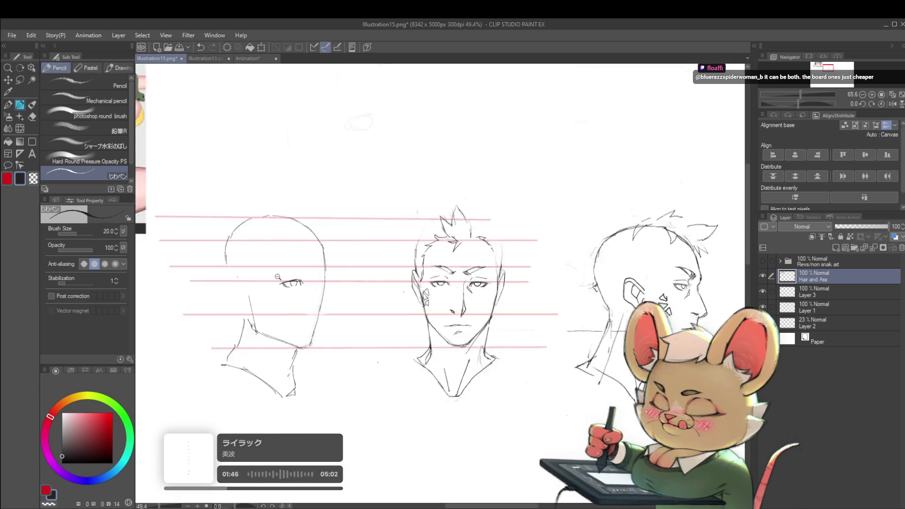
Step: Sketch the three-quarter head's eyebrow in mirrored view, then darken its end
click(892, 104)
scroll(590, 283, up, 5)
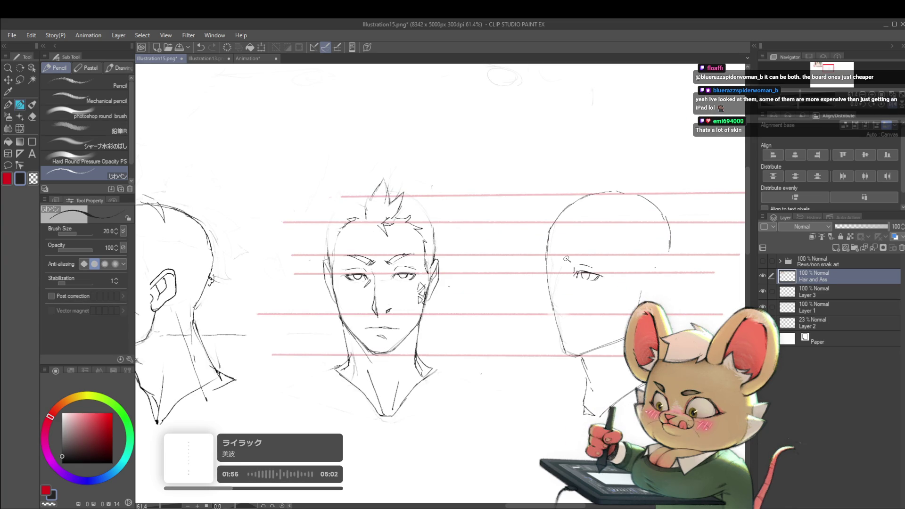
drag(568, 260, 592, 257)
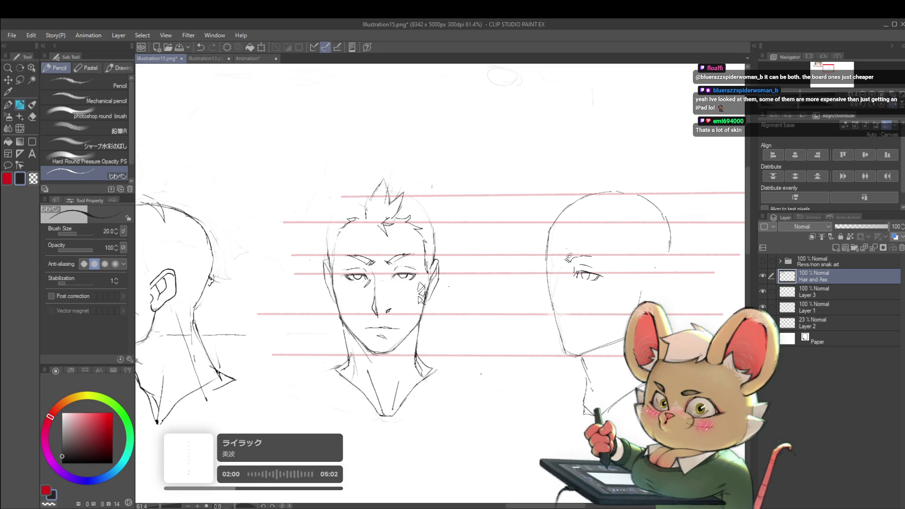
scroll(589, 257, down, 3)
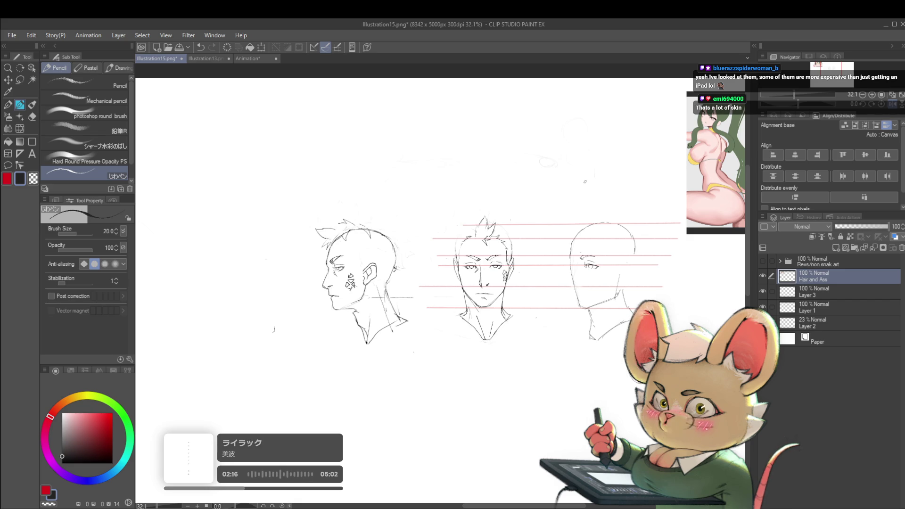
click(883, 106)
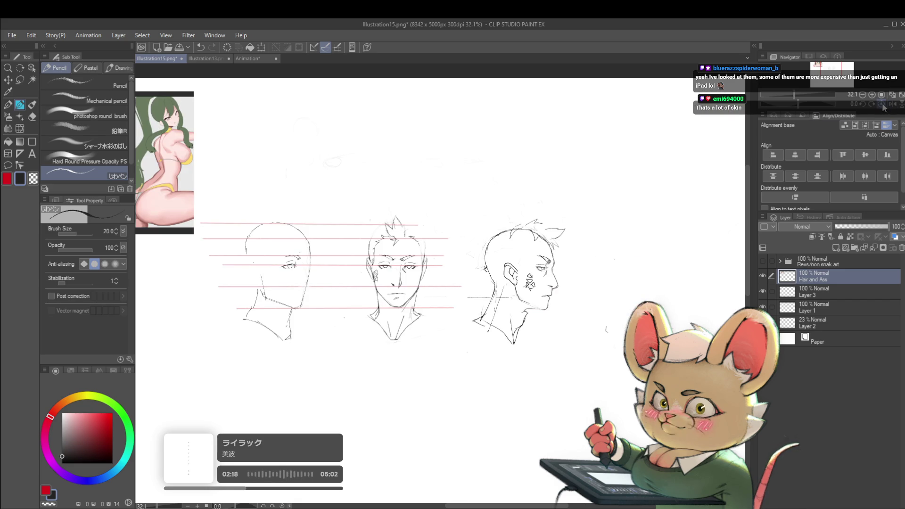
scroll(283, 250, up, 3)
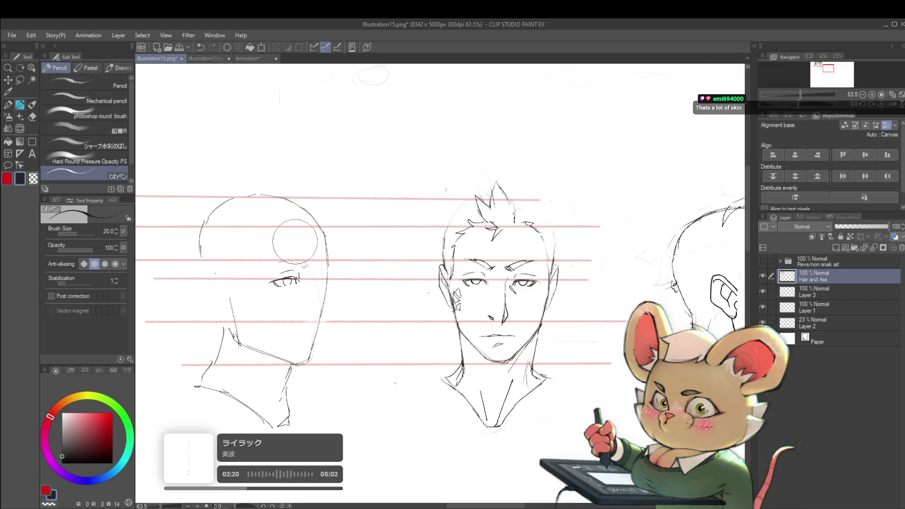
scroll(301, 265, up, 3)
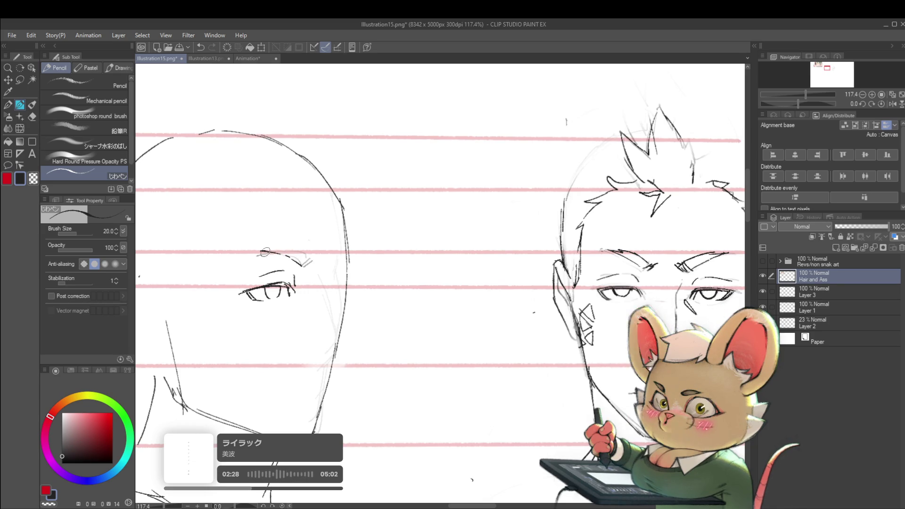
drag(291, 250, 314, 266)
scroll(303, 268, down, 6)
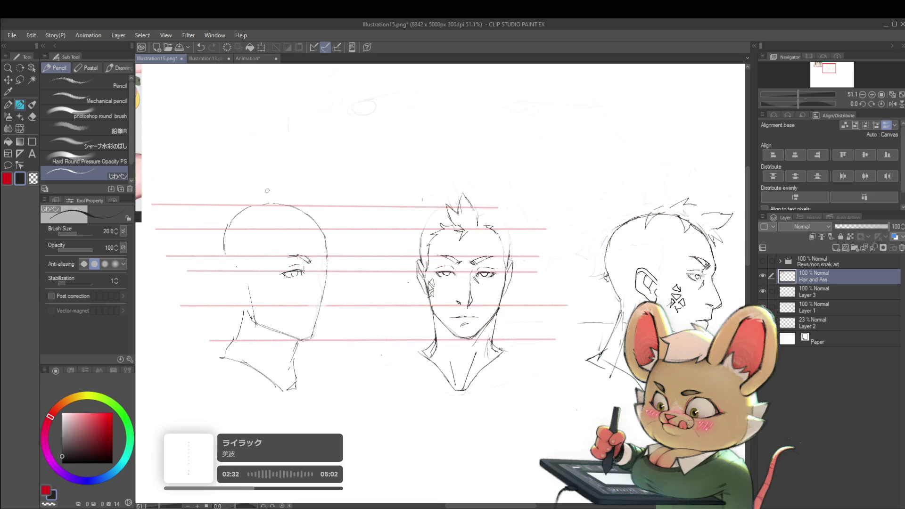
click(893, 103)
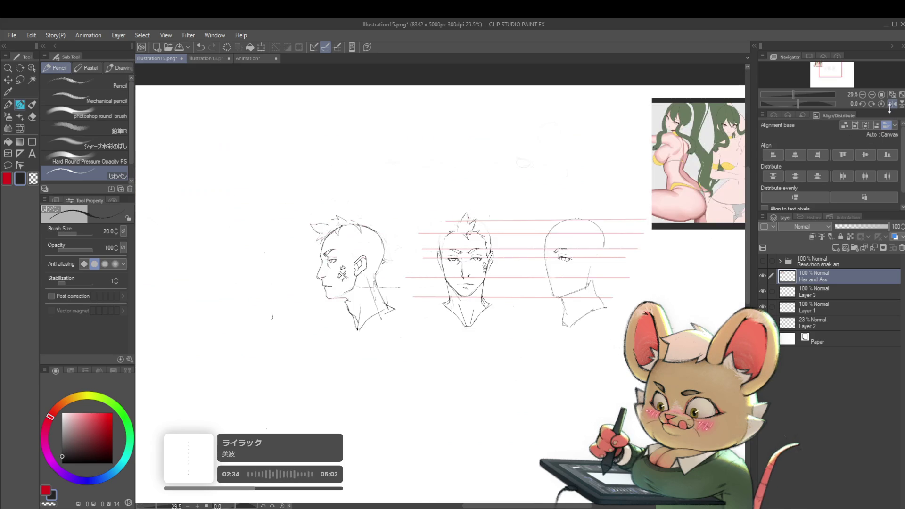
scroll(545, 248, up, 3)
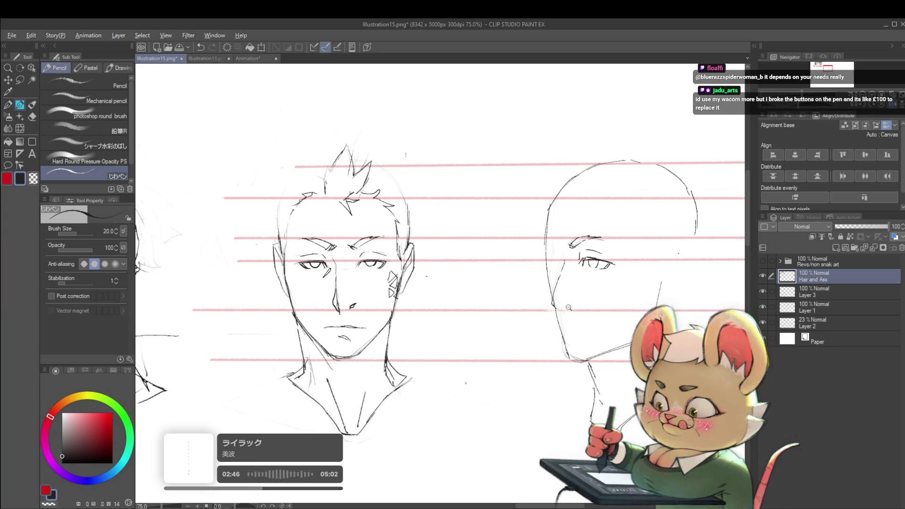
scroll(560, 303, down, 3)
scroll(573, 302, up, 3)
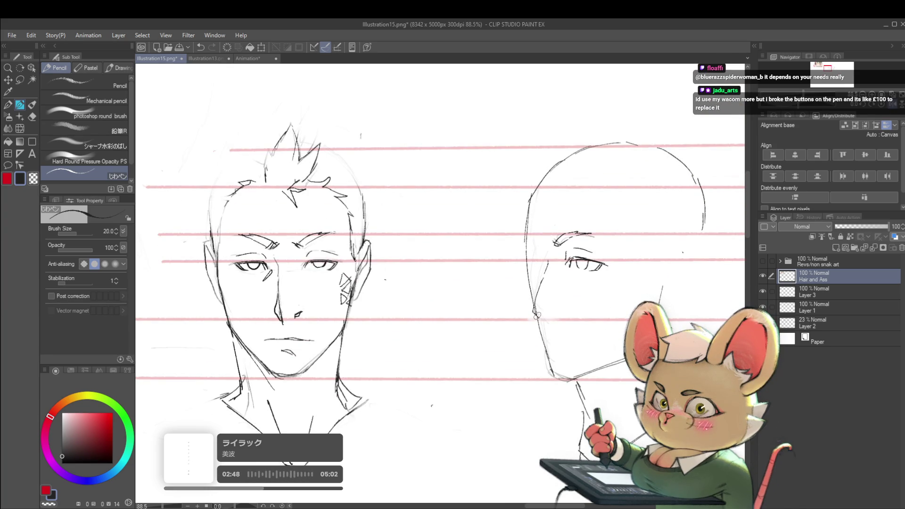
scroll(546, 320, down, 3)
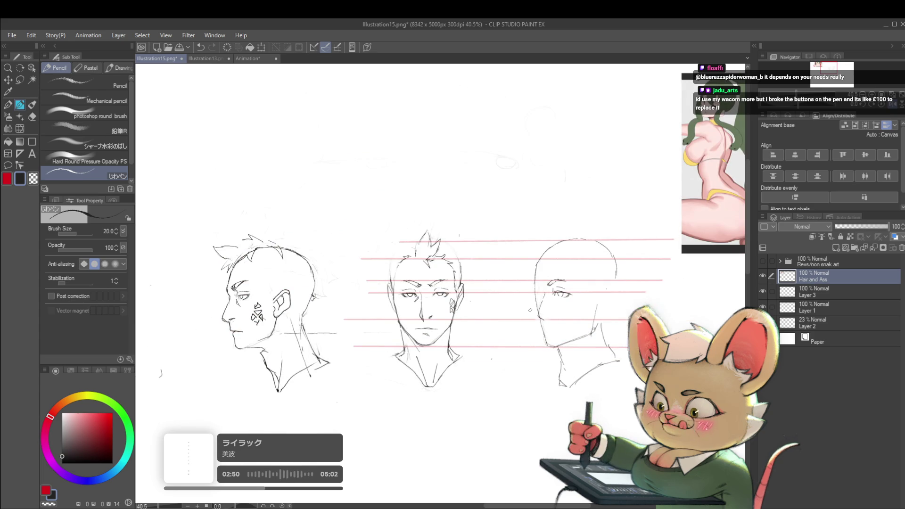
scroll(556, 320, up, 3)
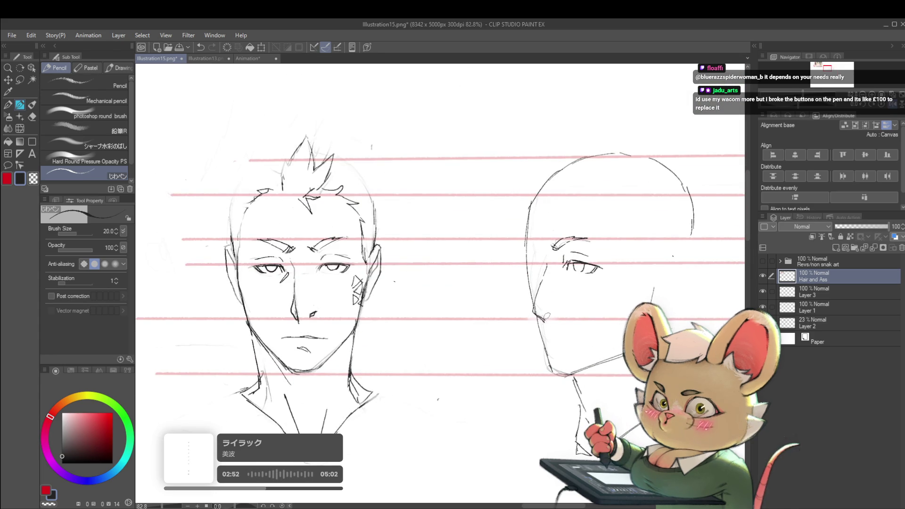
scroll(550, 318, down, 3)
scroll(551, 315, up, 3)
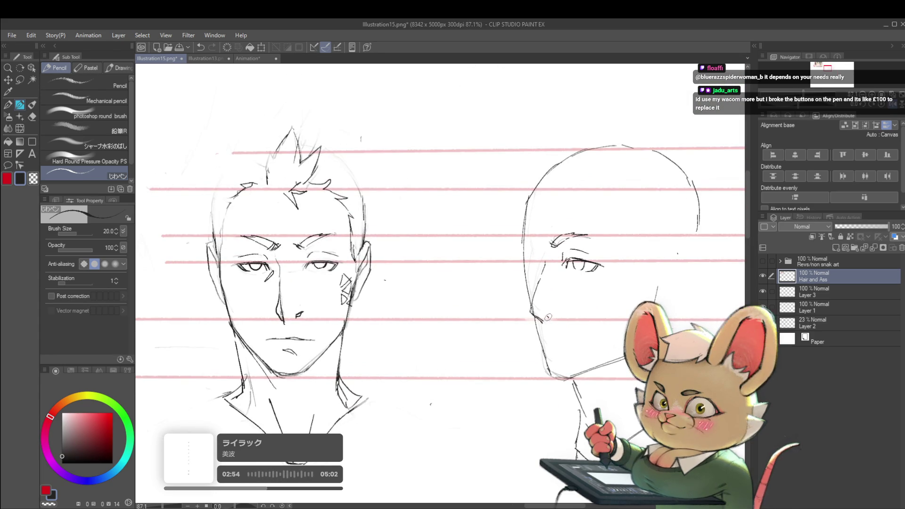
scroll(555, 303, down, 5)
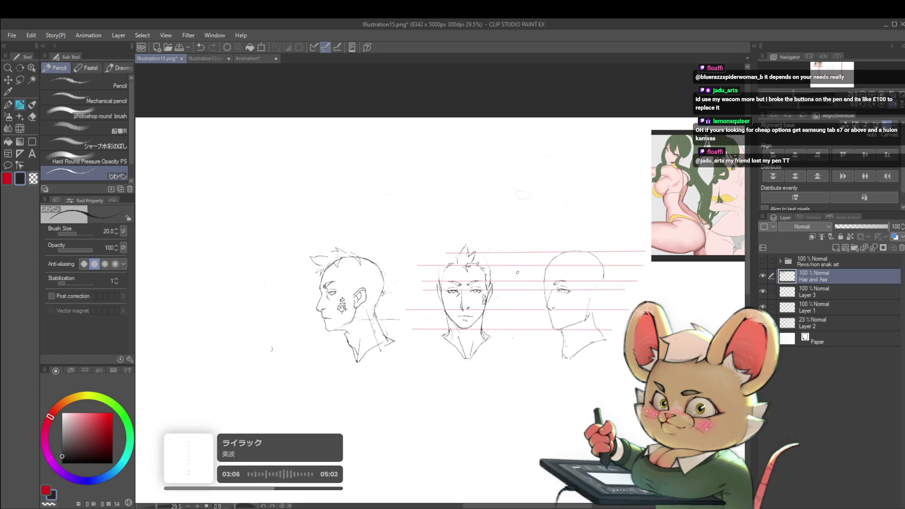
key(h)
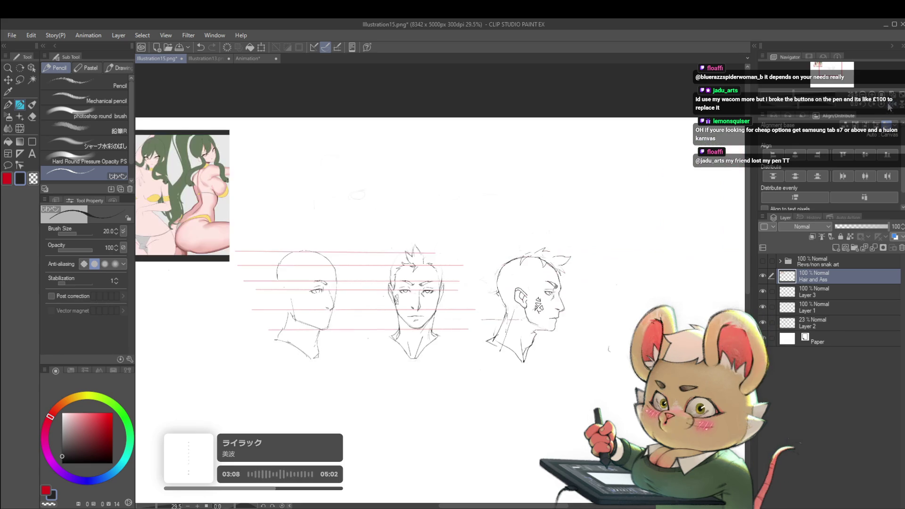
scroll(327, 285, up, 3)
scroll(327, 286, up, 2)
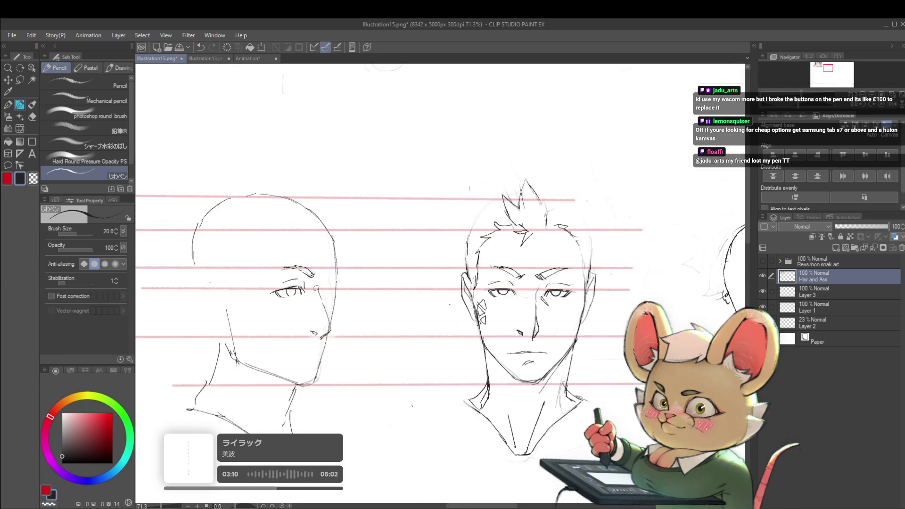
scroll(263, 291, up, 2)
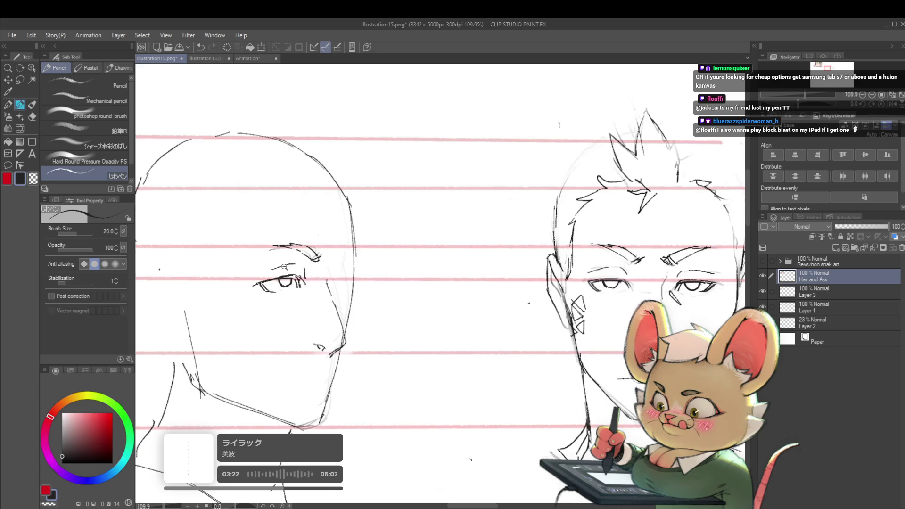
scroll(284, 267, down, 5)
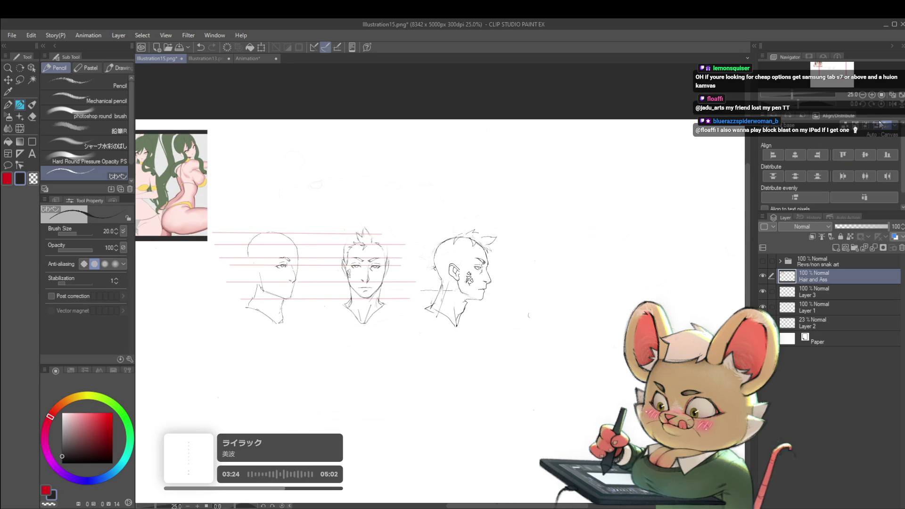
Step: Mirror the canvas view and pan to bring the three-quarter head's face into view
click(894, 106)
scroll(598, 258, up, 5)
drag(631, 221, 569, 222)
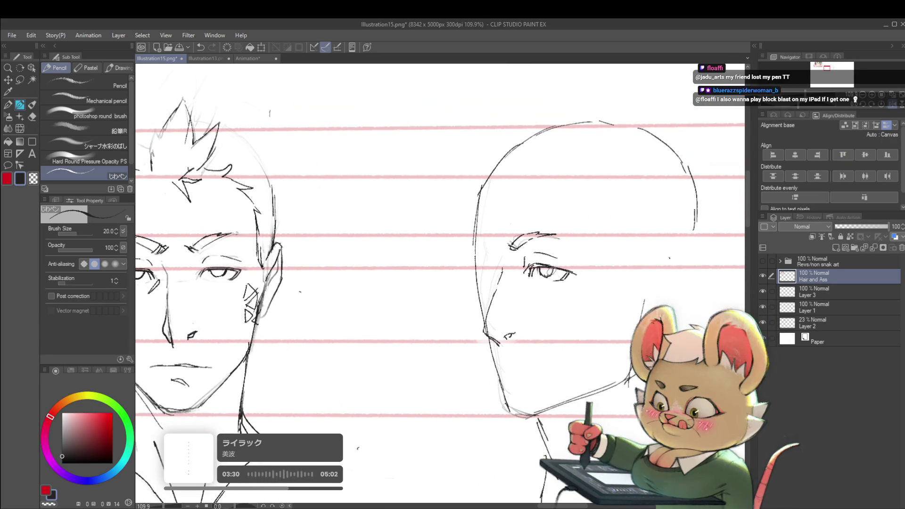
scroll(548, 271, down, 4)
scroll(552, 224, down, 1)
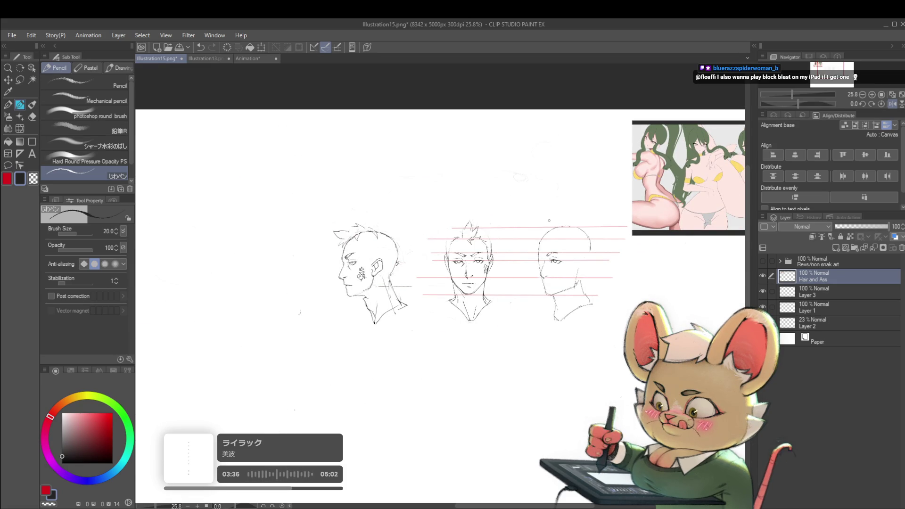
scroll(448, 243, up, 3)
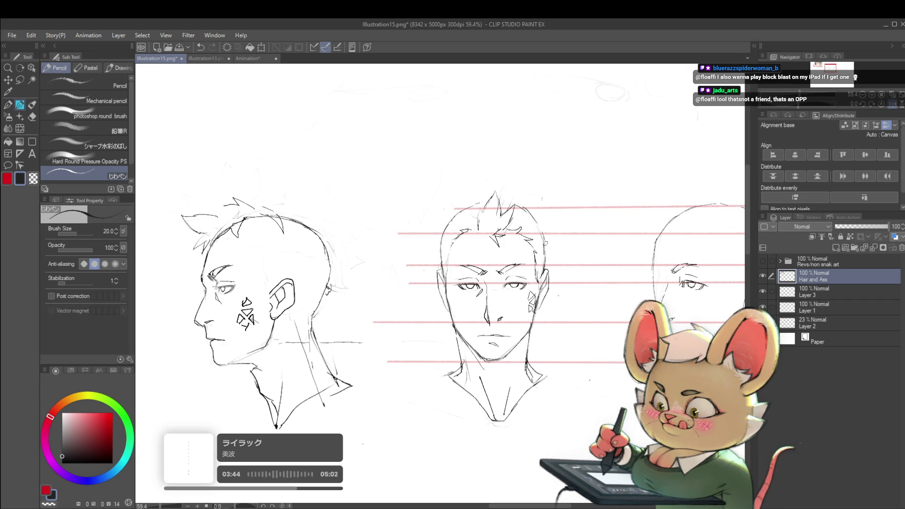
scroll(561, 262, down, 3)
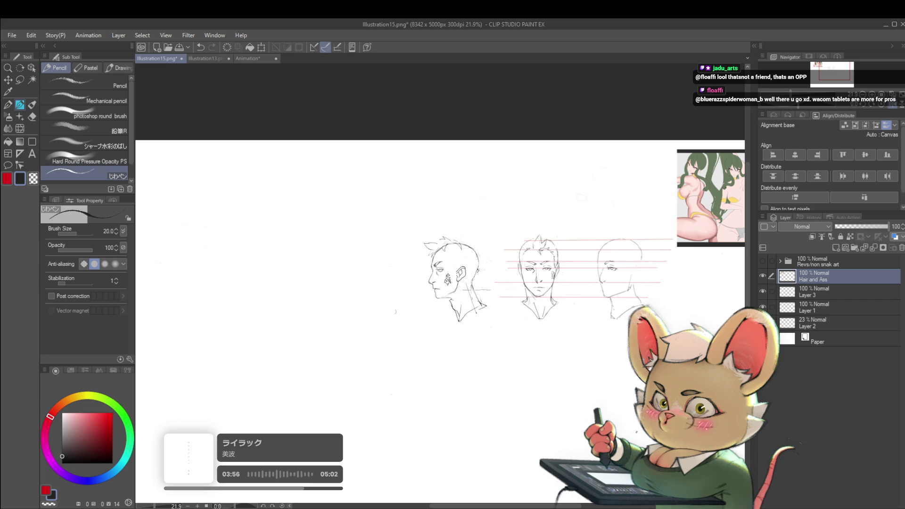
scroll(613, 269, up, 2)
scroll(644, 242, up, 1)
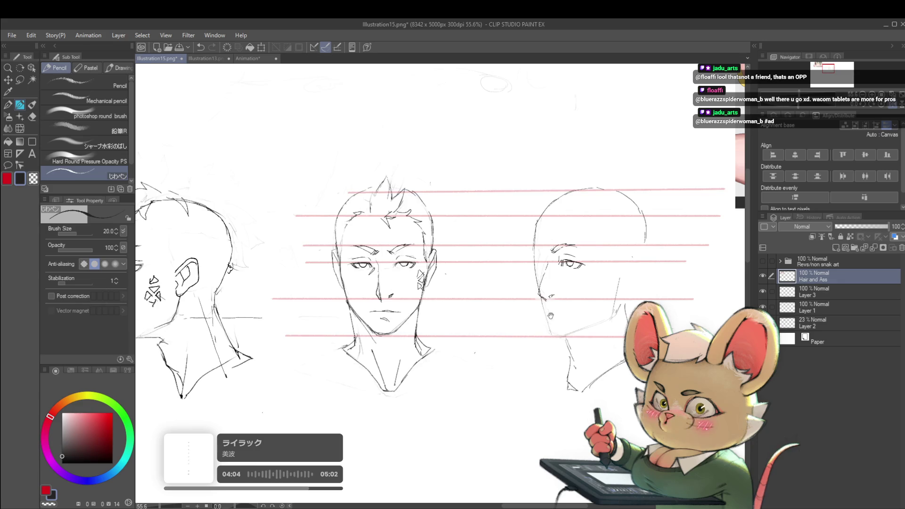
drag(550, 315, 606, 269)
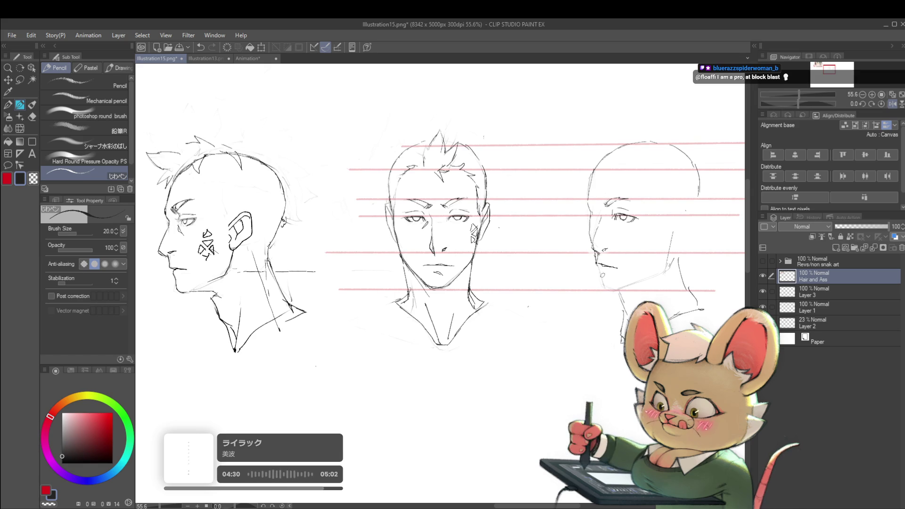
Step: Extend the three-quarter head's chin and jaw line, flip the view back, and pick Liquify
mouse_move(598, 272)
mouse_down()
mouse_move(604, 289)
mouse_move(587, 255)
mouse_up()
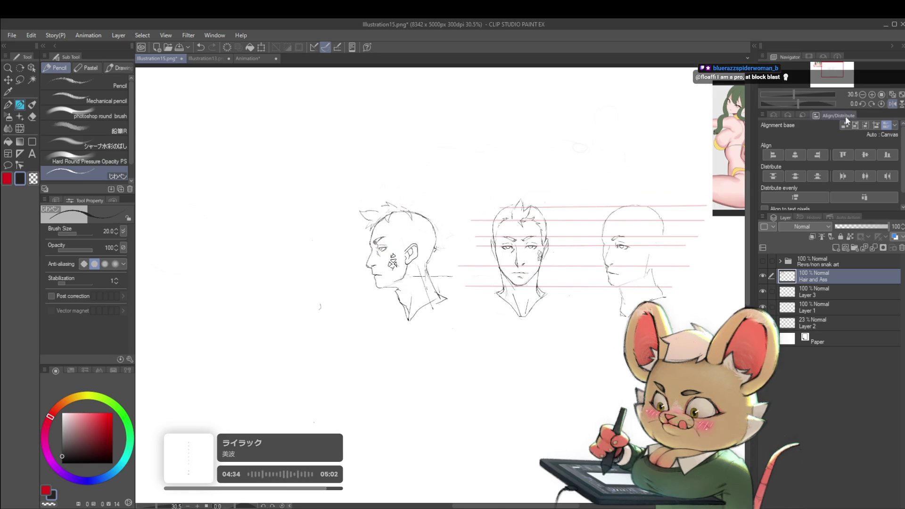
click(893, 103)
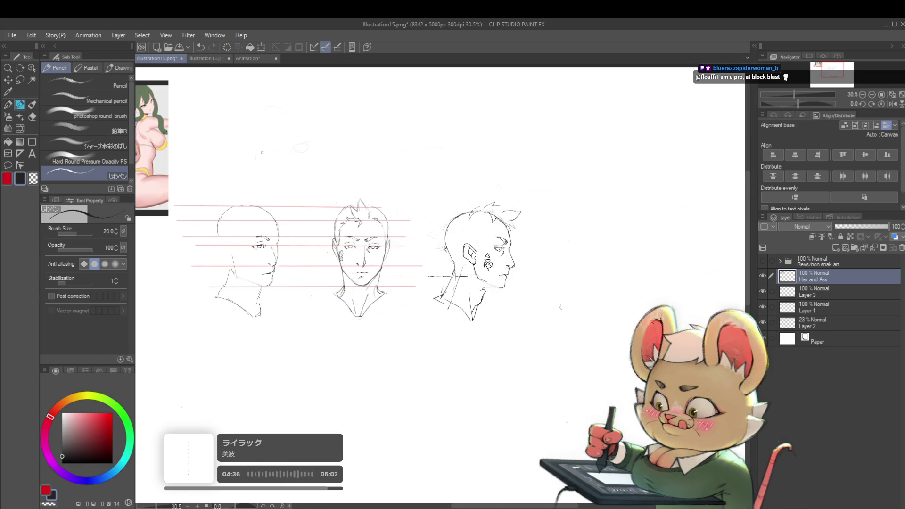
scroll(244, 248, up, 5)
click(20, 128)
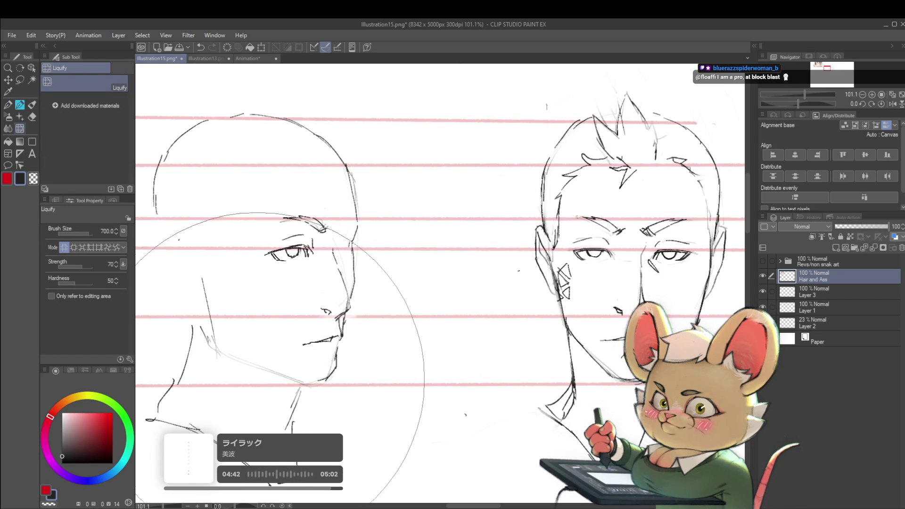
Step: Shrink the Liquify brush down to size 100
key(bracketleft)
key(bracketleft)
key(bracketleft)
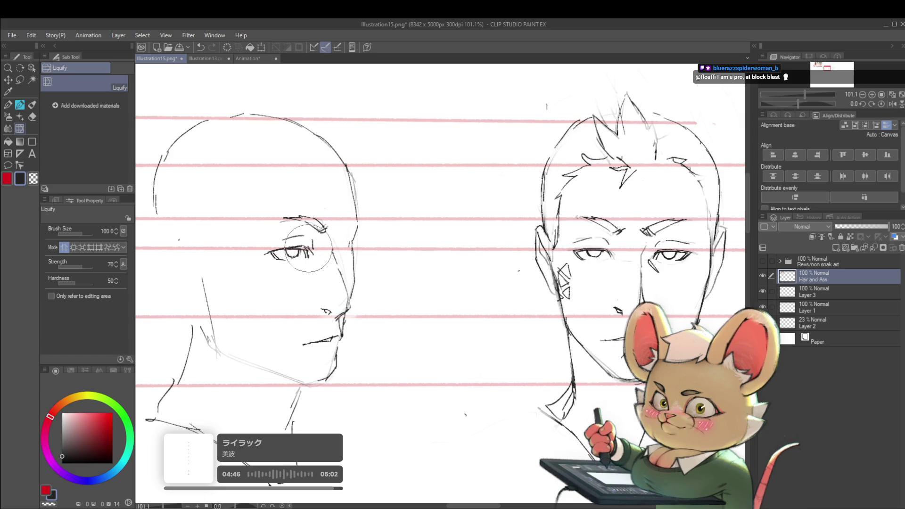
scroll(333, 253, down, 3)
scroll(333, 253, down, 3)
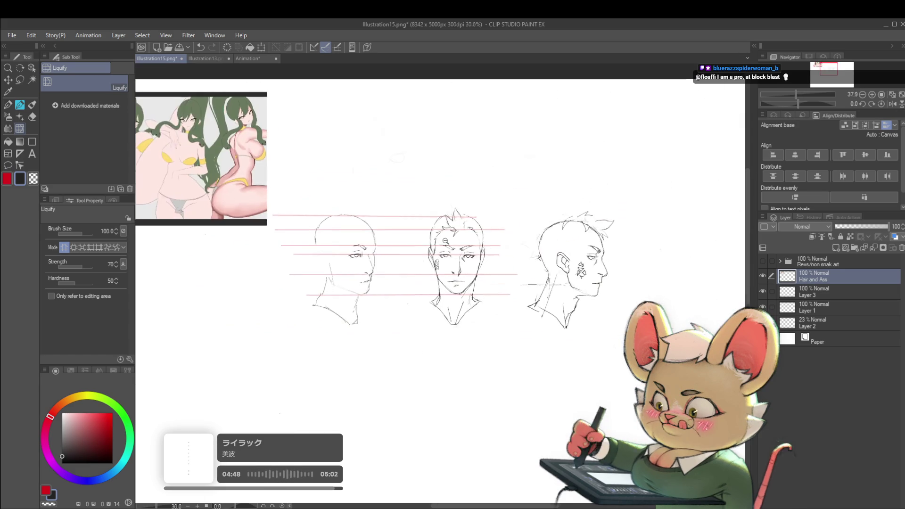
Step: Mirror the canvas and adjust the view to review all three heads' proportions
click(893, 103)
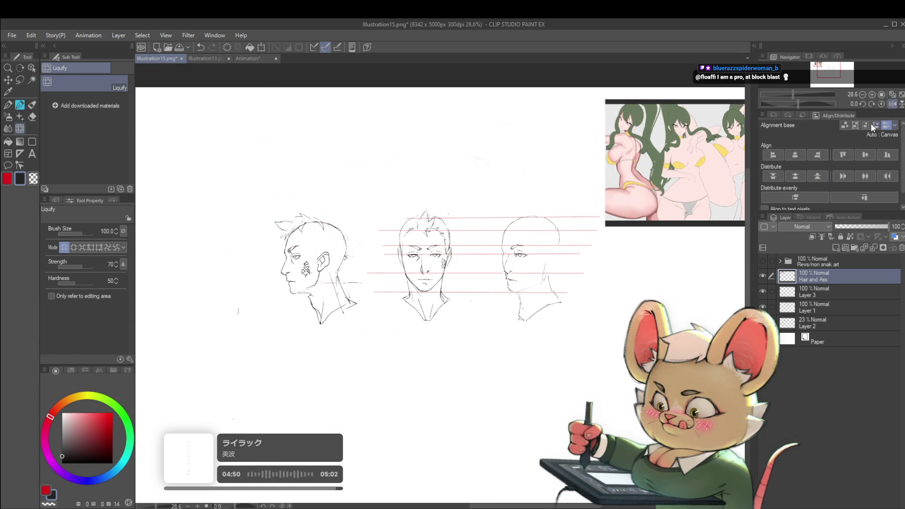
scroll(528, 270, up, 2)
scroll(523, 264, up, 3)
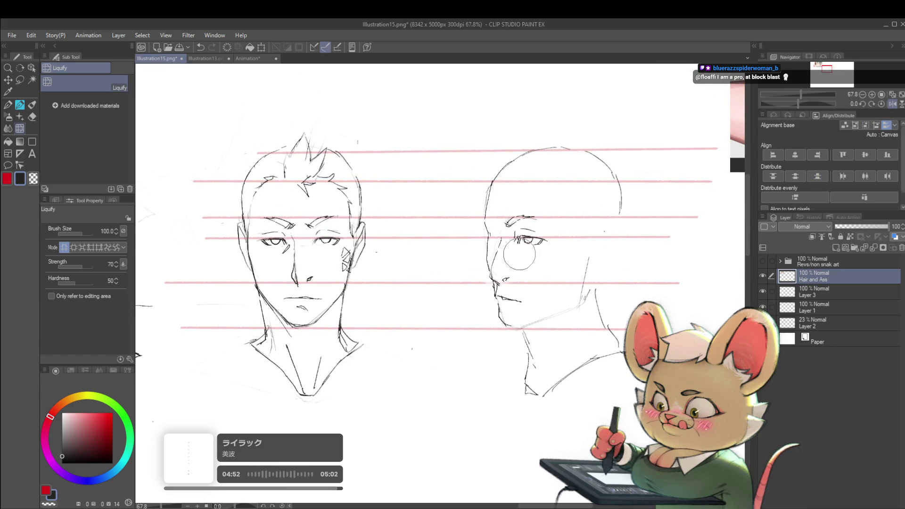
scroll(568, 212, down, 4)
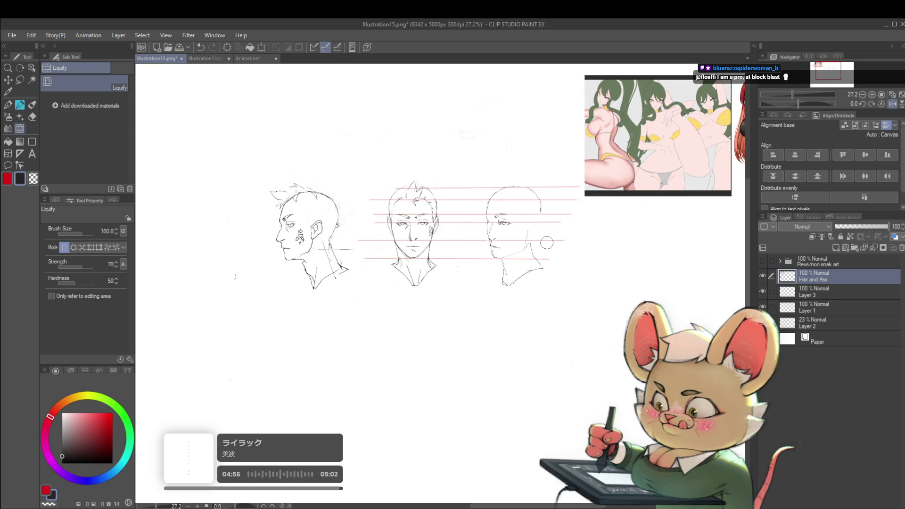
drag(547, 242, 557, 268)
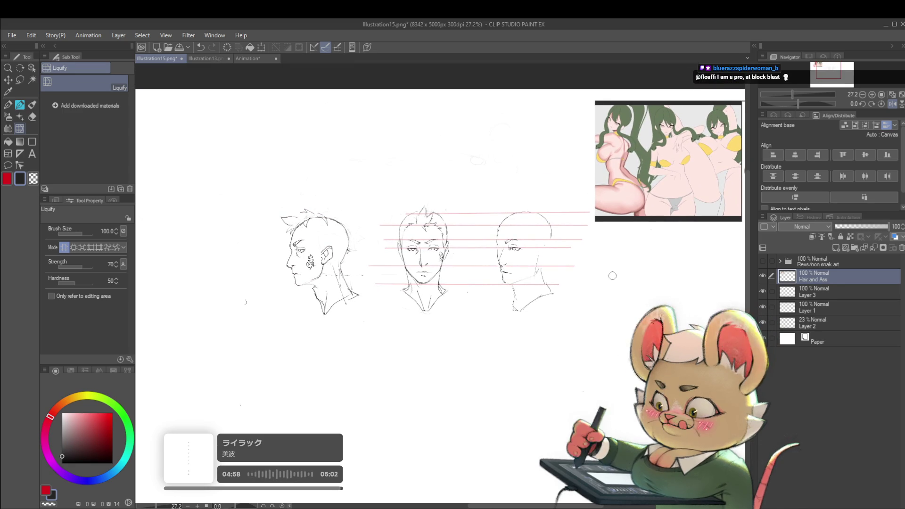
scroll(501, 271, up, 2)
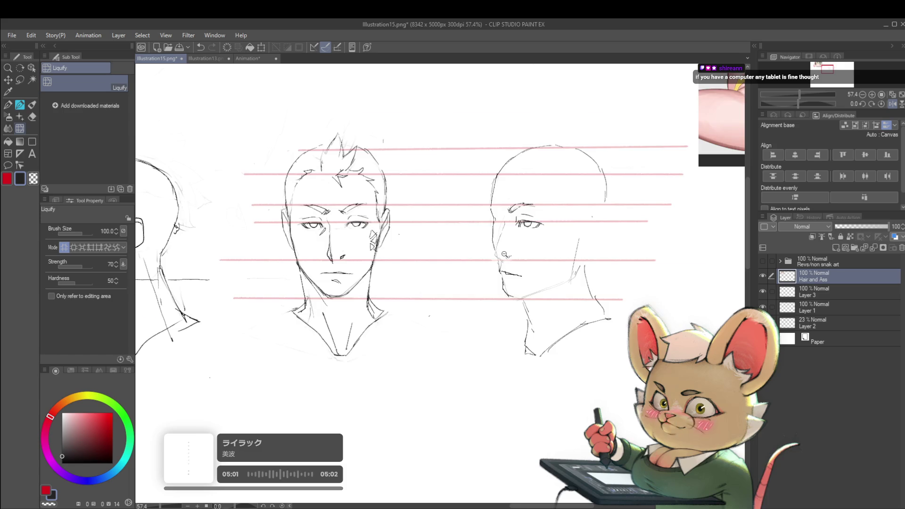
scroll(504, 255, up, 2)
Step: Draw a cheek line on the bald head with the Pencil, redrawing it after one undo
key(p)
key(p)
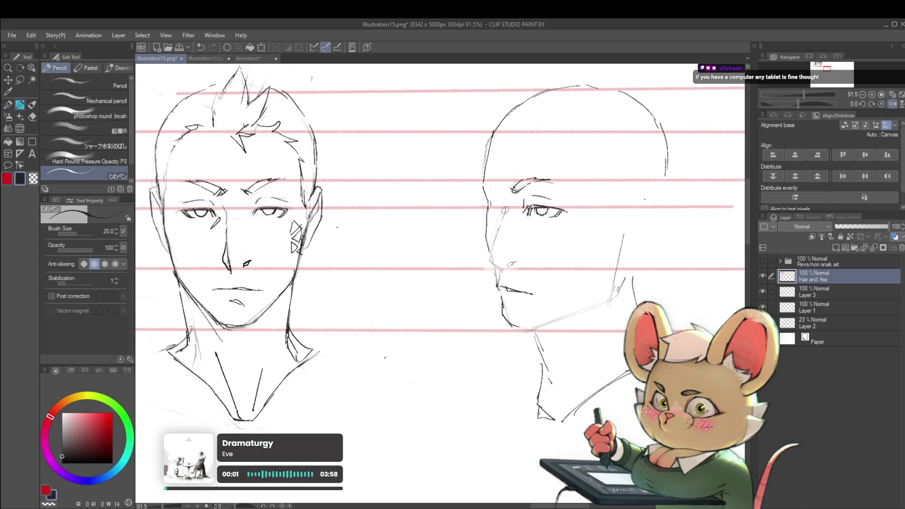
drag(504, 210, 492, 243)
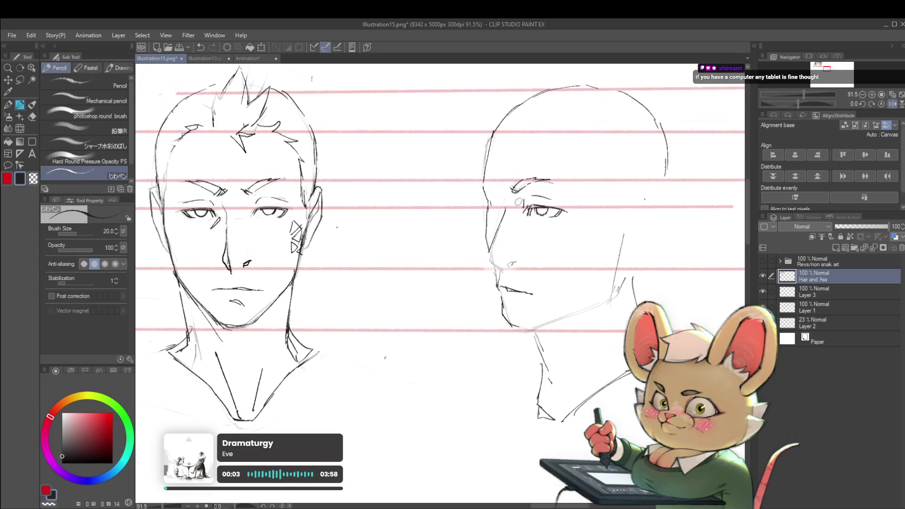
key(ctrl+z)
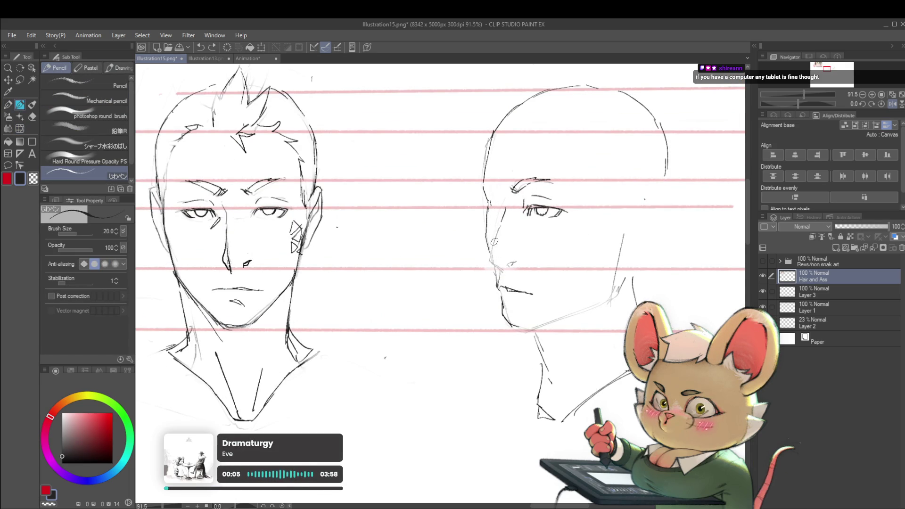
drag(494, 243, 488, 261)
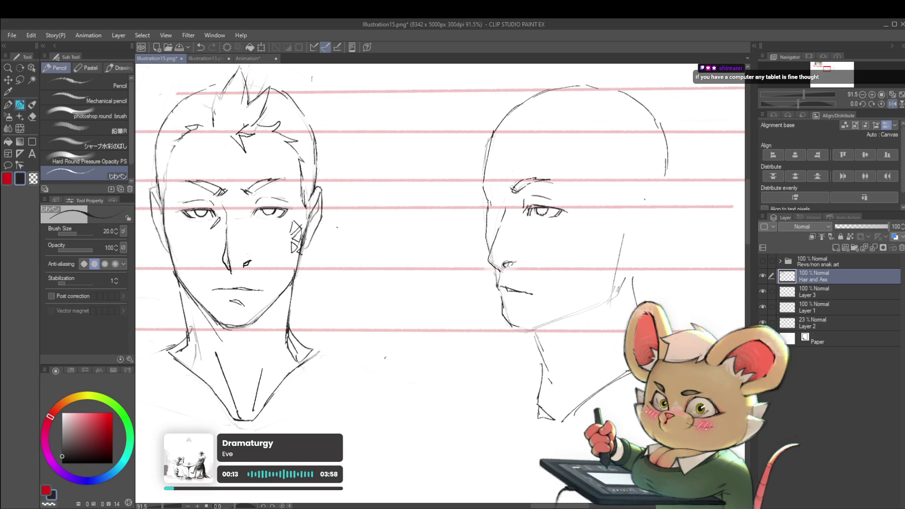
Step: Add a nostril to the three-quarter face and mirror the canvas view back
scroll(506, 252, down, 5)
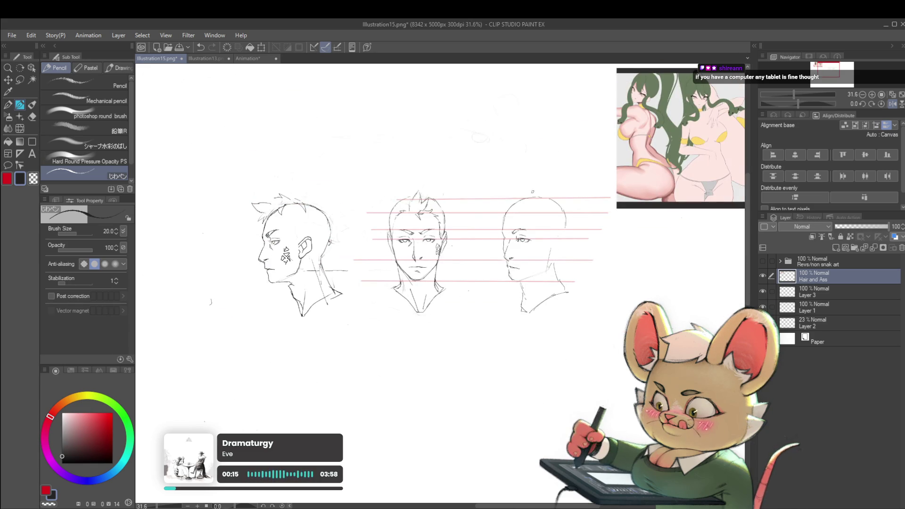
scroll(531, 238, up, 4)
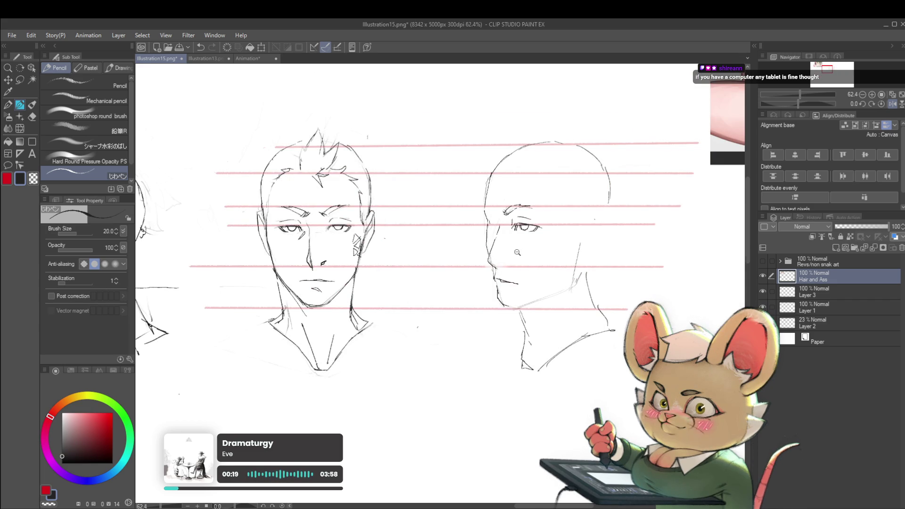
scroll(517, 253, up, 2)
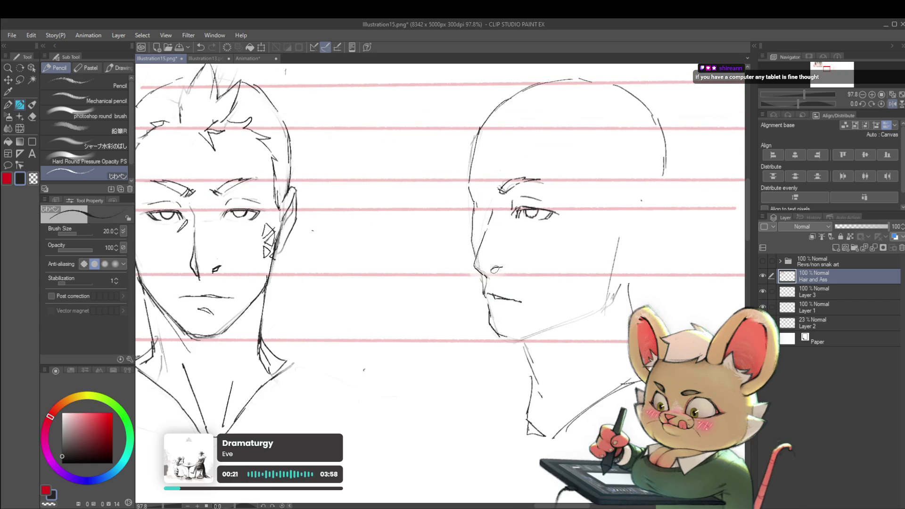
drag(495, 271, 503, 268)
scroll(495, 271, down, 3)
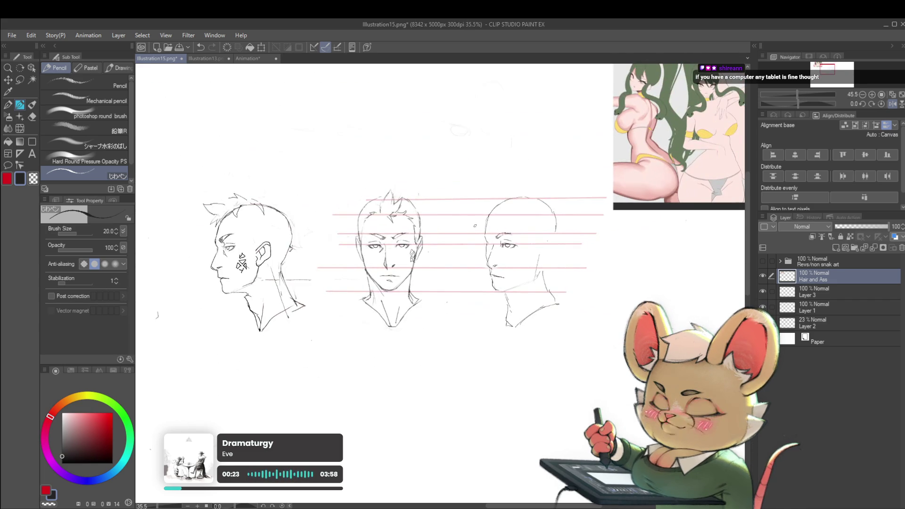
scroll(501, 243, up, 2)
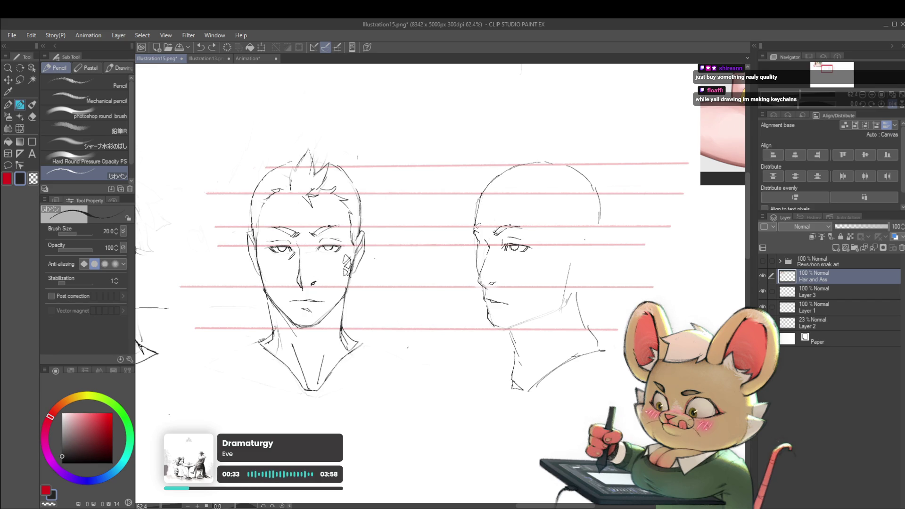
scroll(526, 160, down, 3)
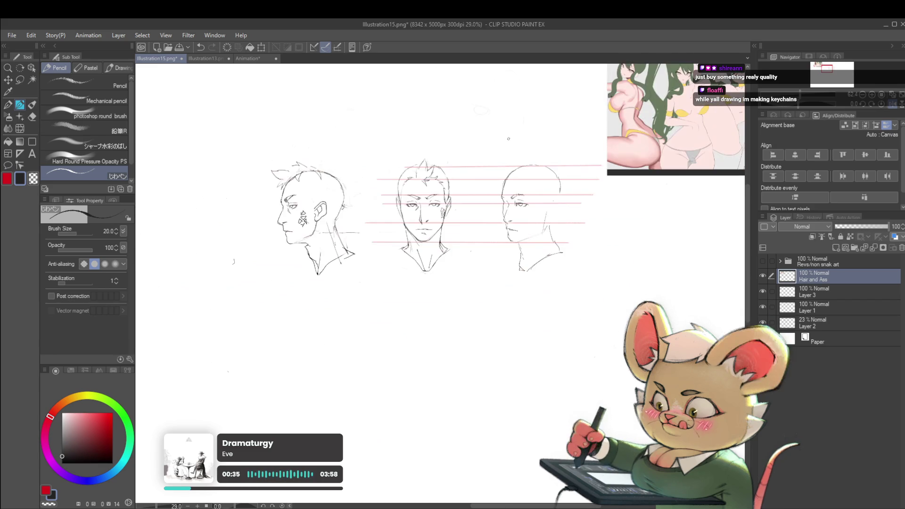
click(890, 105)
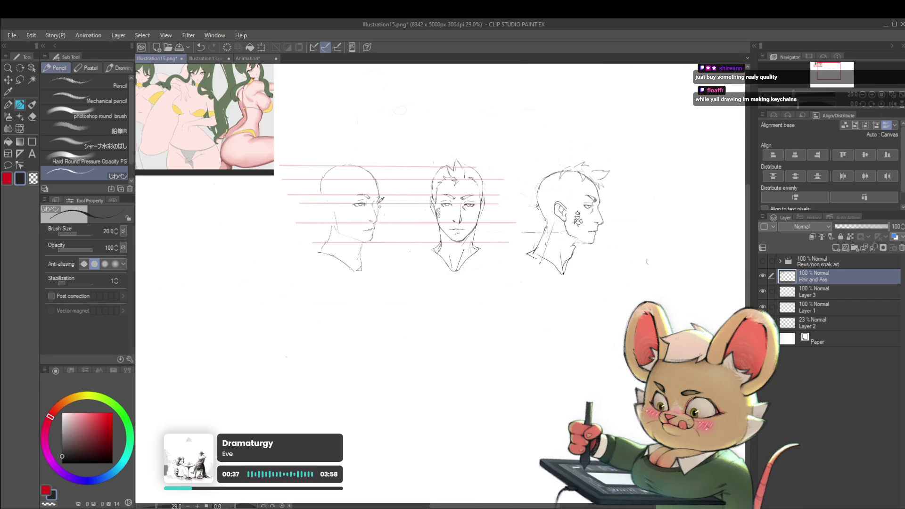
scroll(373, 192, up, 4)
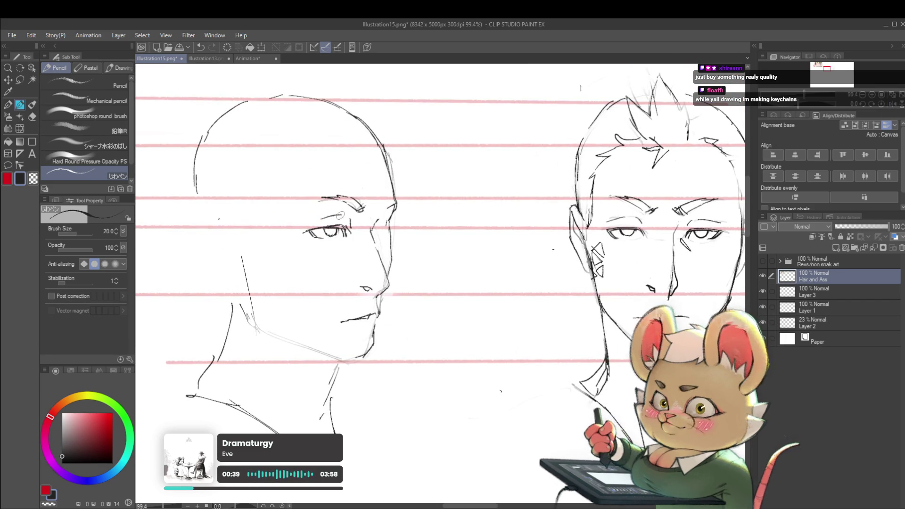
Step: Lasso the three-quarter head's eye area, start a transform, then cancel it
key(m)
drag(364, 226, 363, 226)
key(ctrl+t)
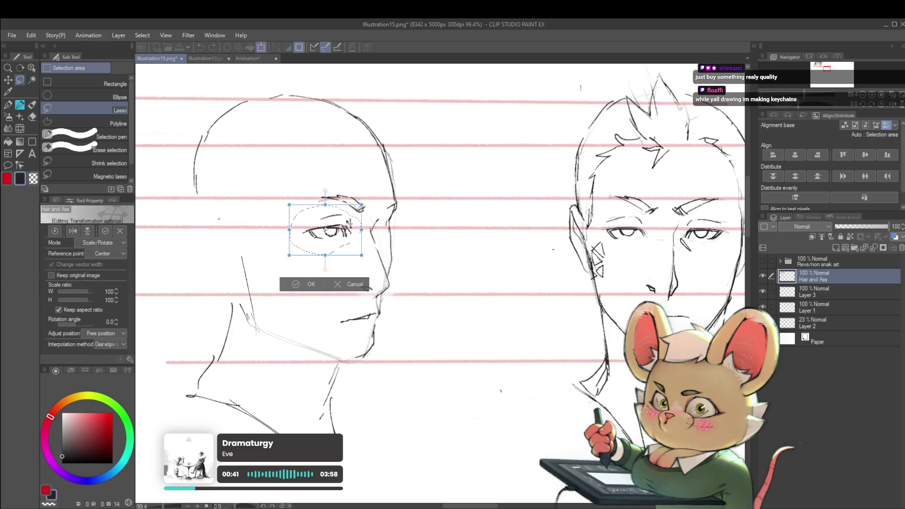
key(Return)
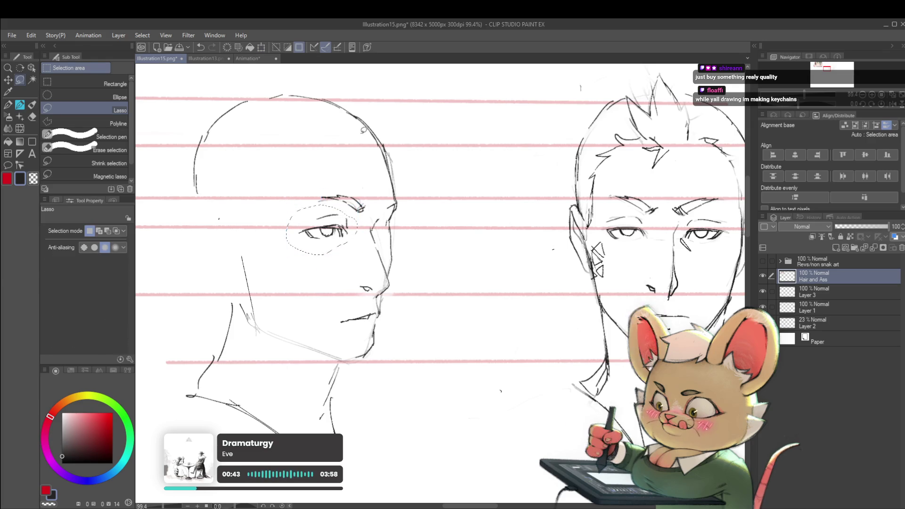
Step: Mirror the canvas view again and zoom back in on the head
scroll(386, 171, down, 4)
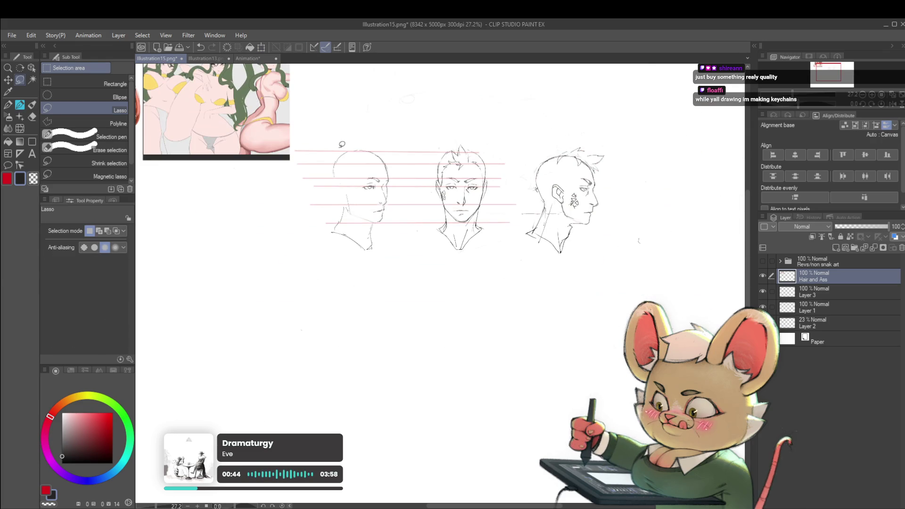
click(892, 103)
scroll(550, 199, up, 4)
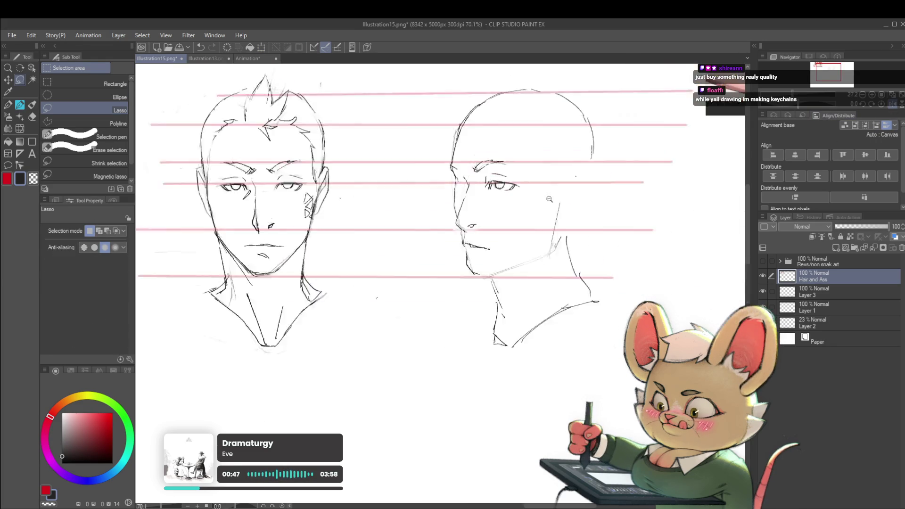
scroll(552, 202, up, 3)
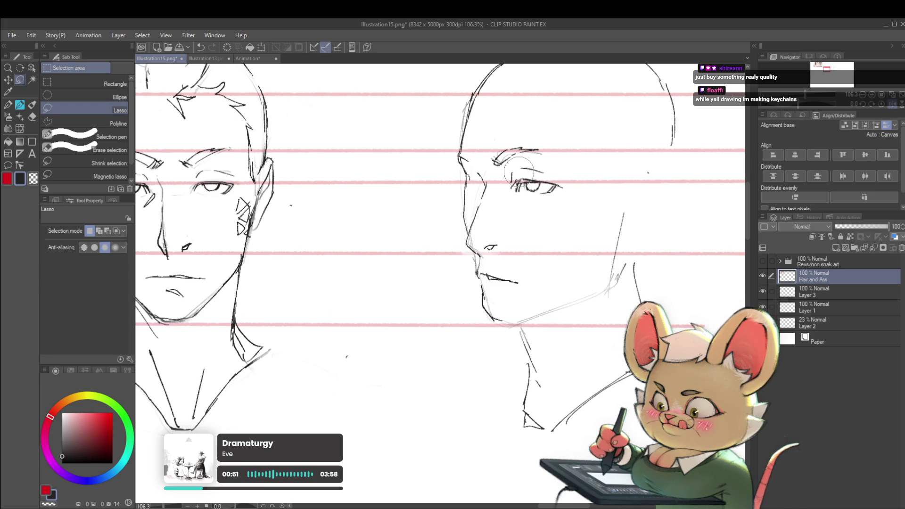
Step: Set the Liquify brush to size 70, then mirror and shift the view to compare the heads
key(j)
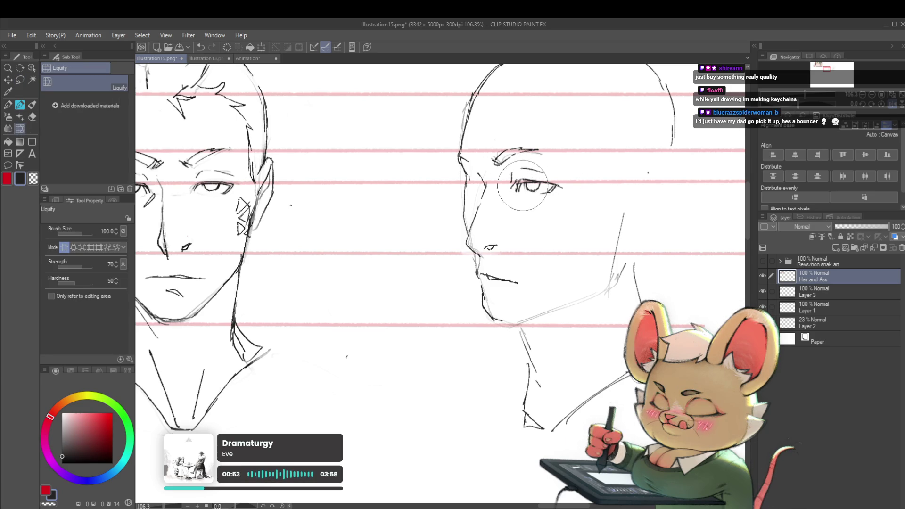
key(bracketleft)
key(bracketleft)
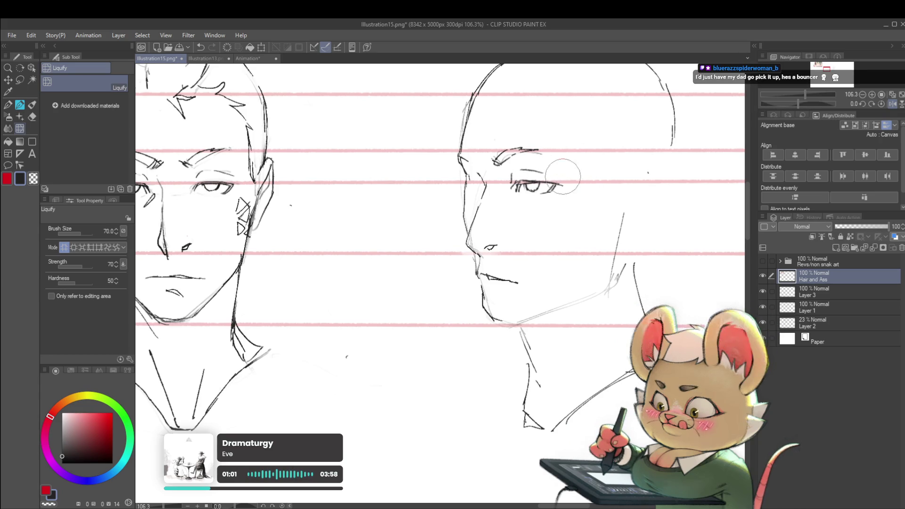
scroll(589, 172, down, 5)
scroll(599, 160, down, 1)
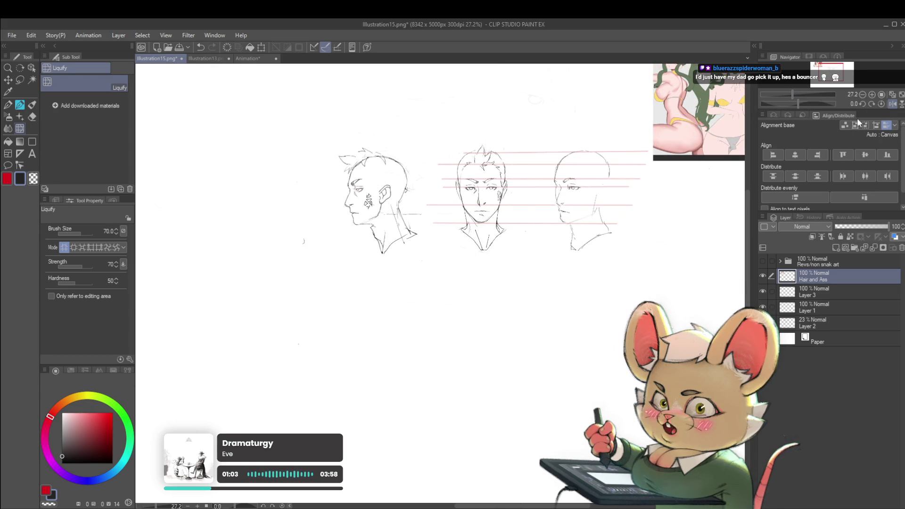
click(893, 104)
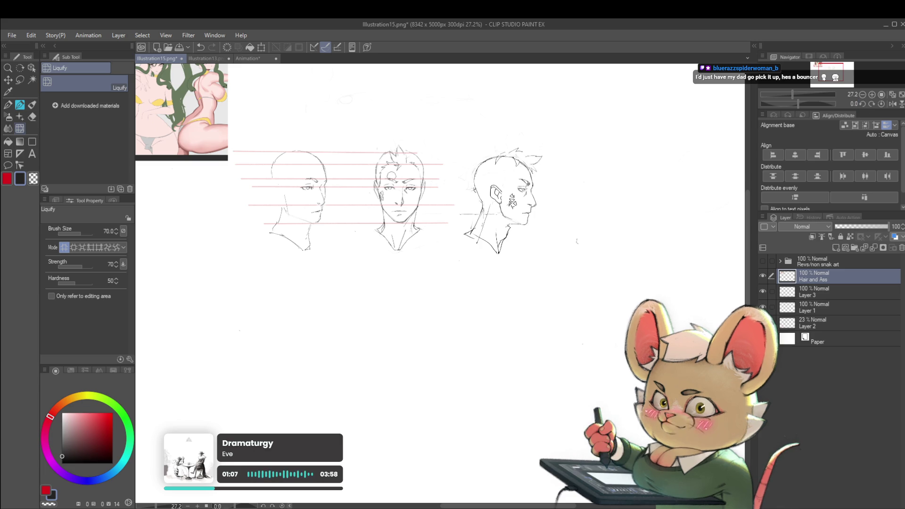
drag(383, 175, 391, 199)
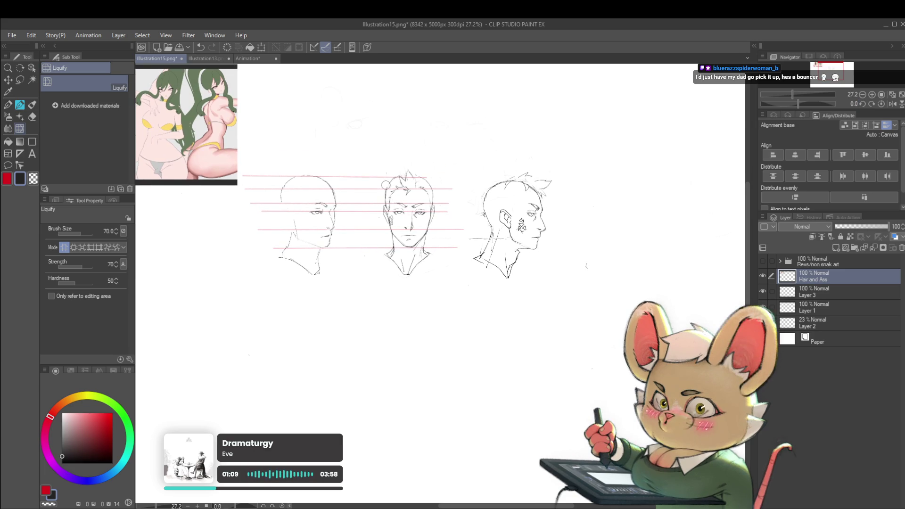
scroll(335, 202, up, 5)
Step: Lasso the profile head's brow lines and rotate them about -5 degrees
key(m)
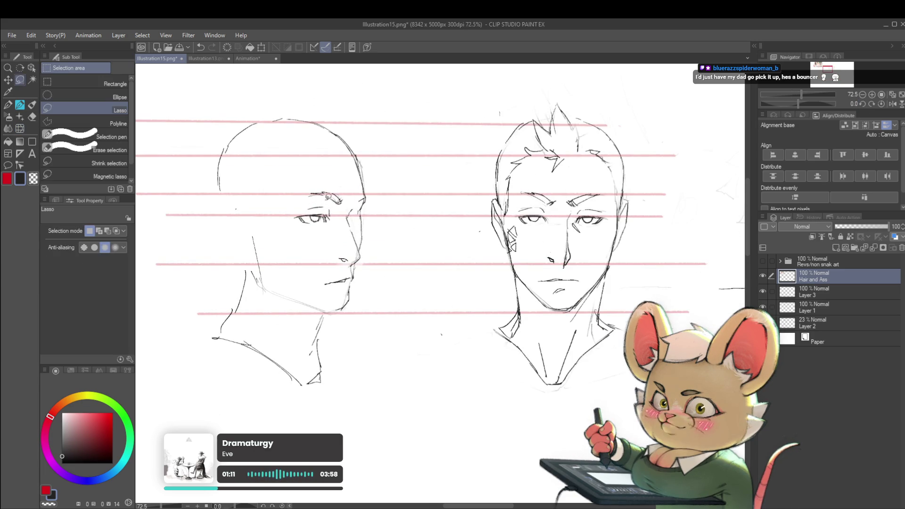
mouse_move(330, 204)
mouse_down()
mouse_move(348, 189)
mouse_move(346, 211)
mouse_up()
key(ctrl+t)
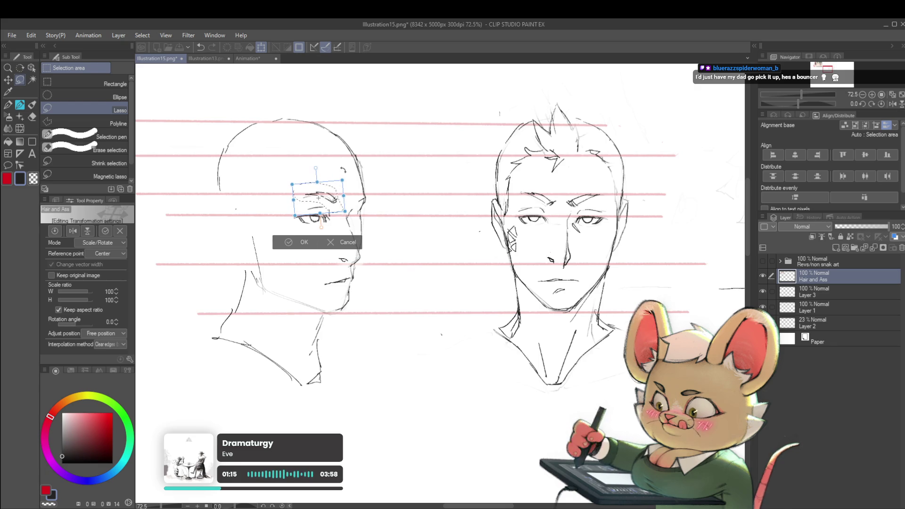
drag(331, 193, 327, 190)
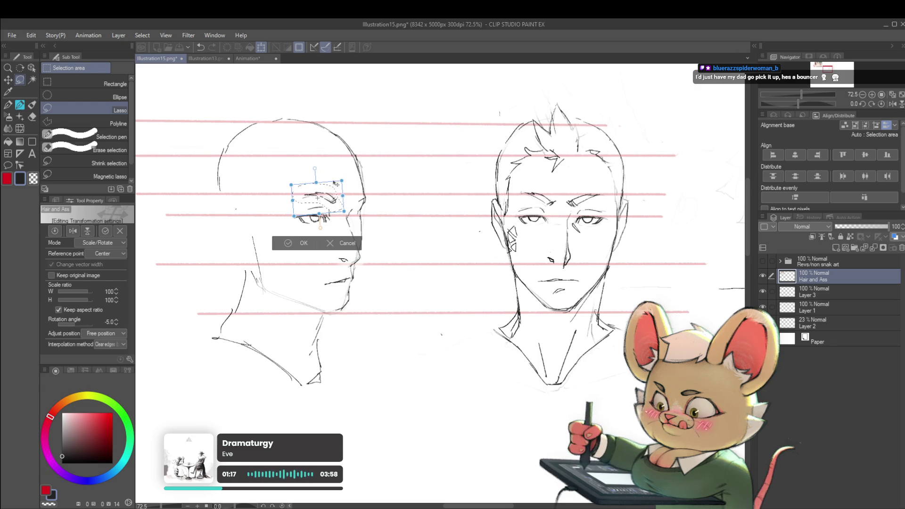
key(Return)
Step: Mirror the canvas view to check proportions and return to the Pencil
scroll(397, 171, down, 3)
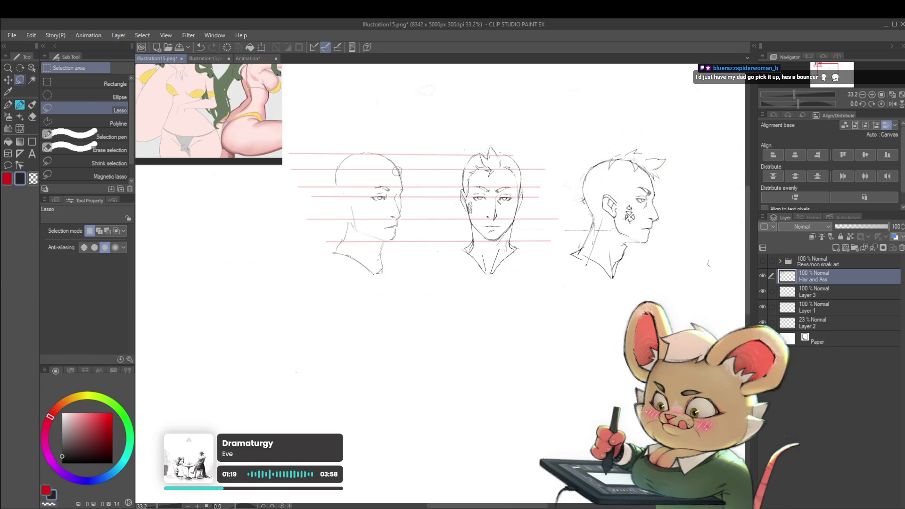
key(h)
scroll(531, 183, up, 2)
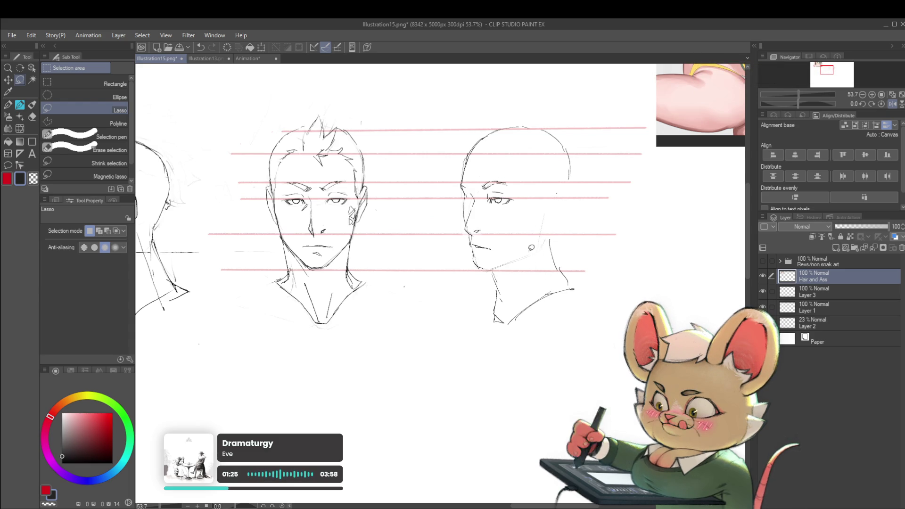
key(p)
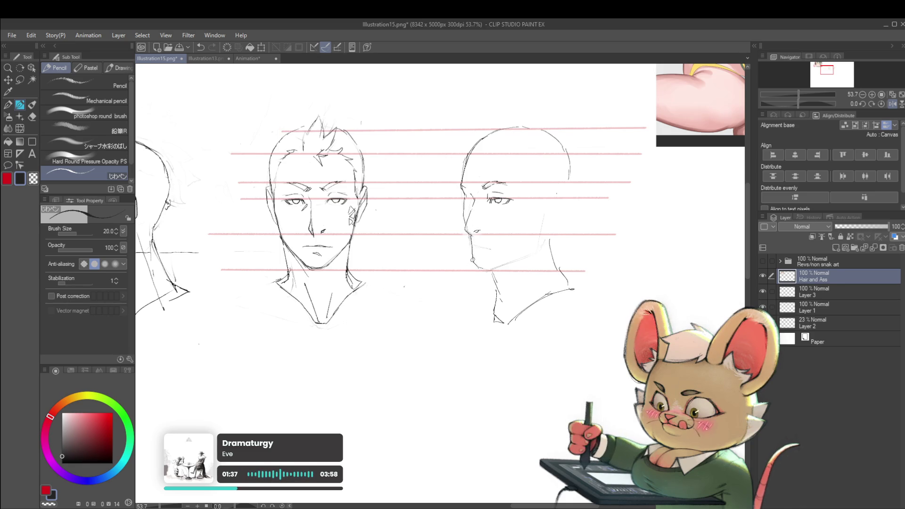
Step: Darken the bald profile head's chin and jawline, checking them in a mirrored view
drag(473, 265, 480, 268)
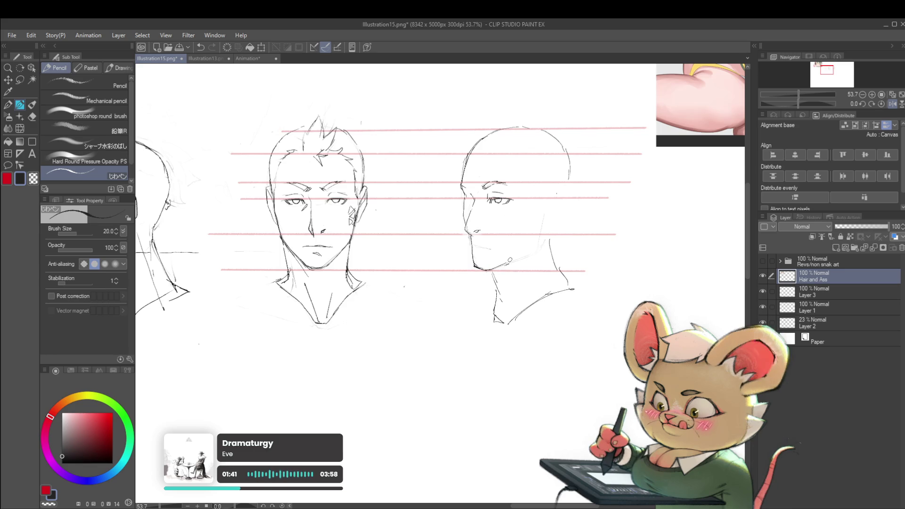
drag(490, 270, 523, 253)
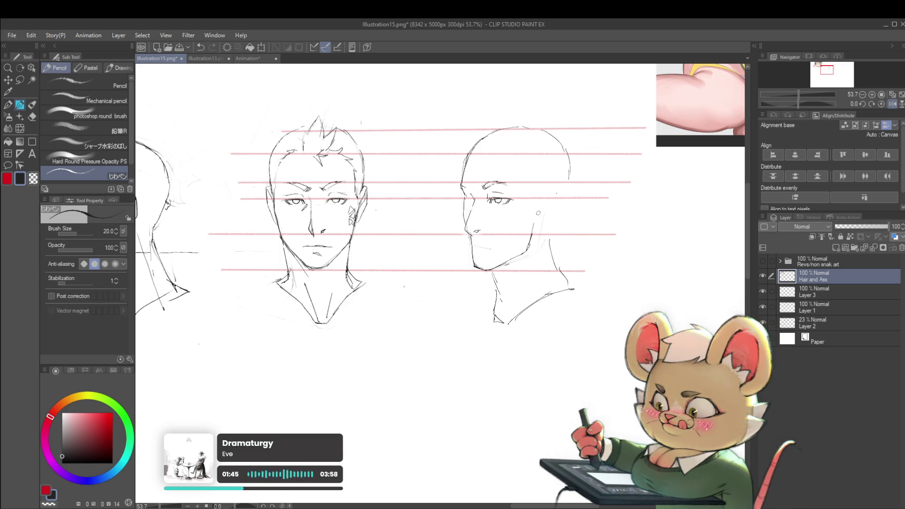
scroll(534, 226, down, 3)
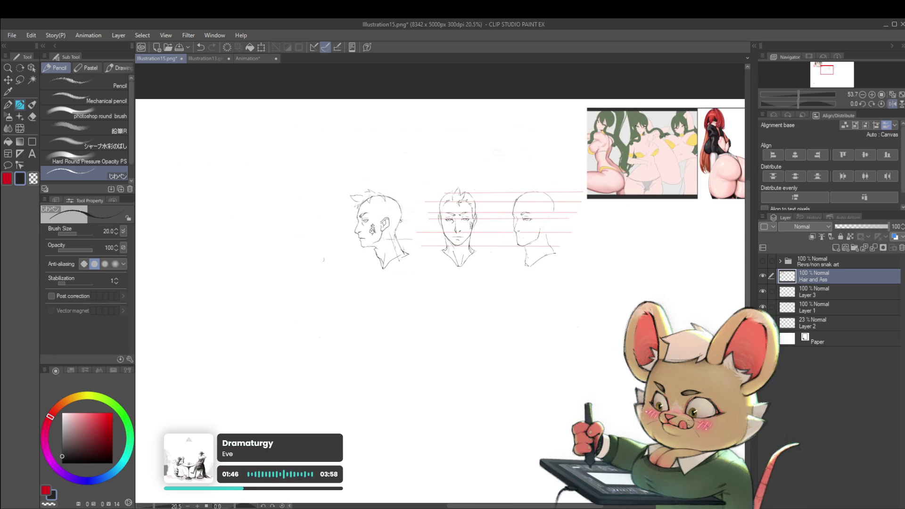
click(893, 103)
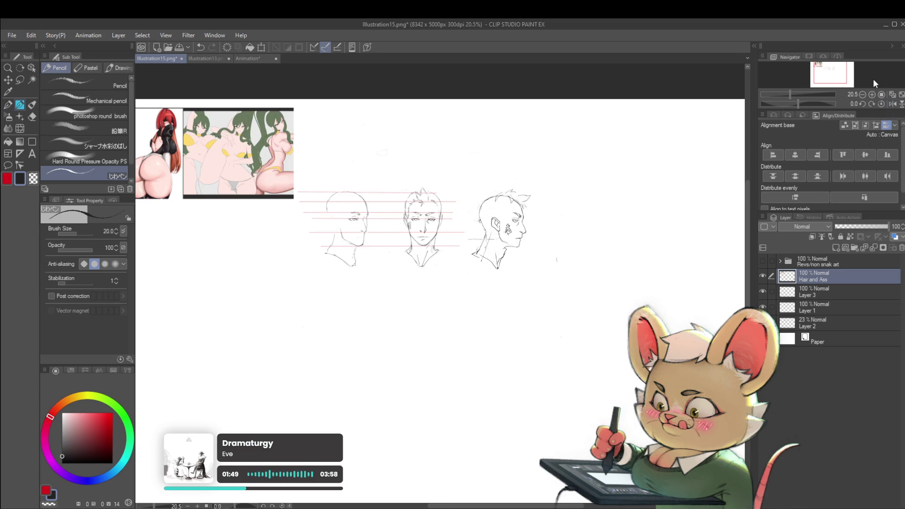
scroll(374, 246, up, 3)
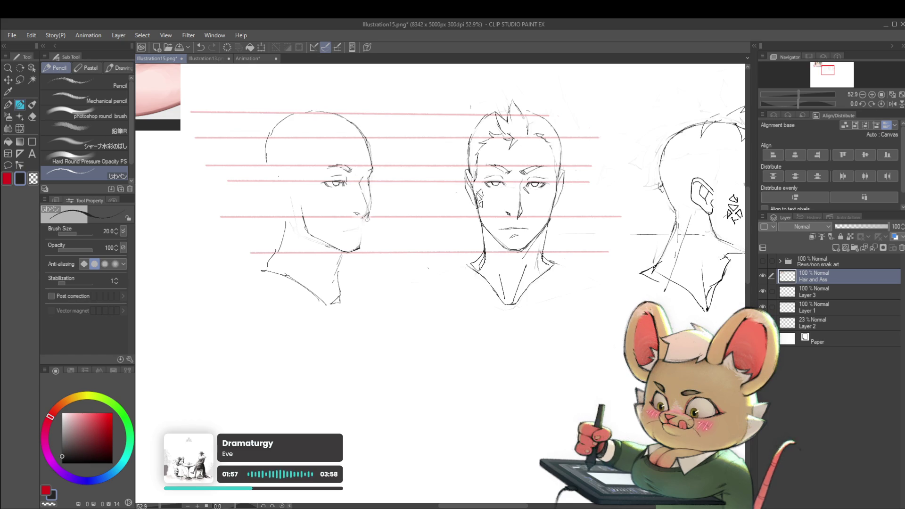
scroll(364, 233, down, 3)
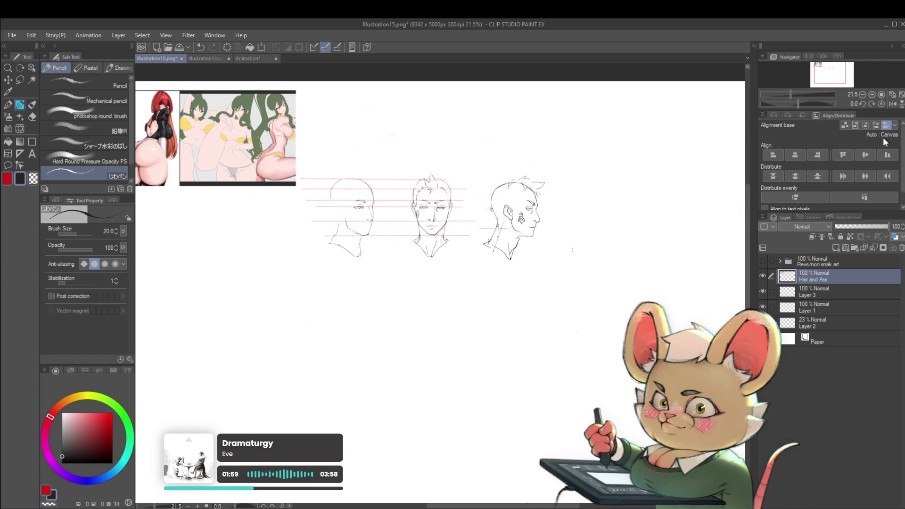
click(888, 104)
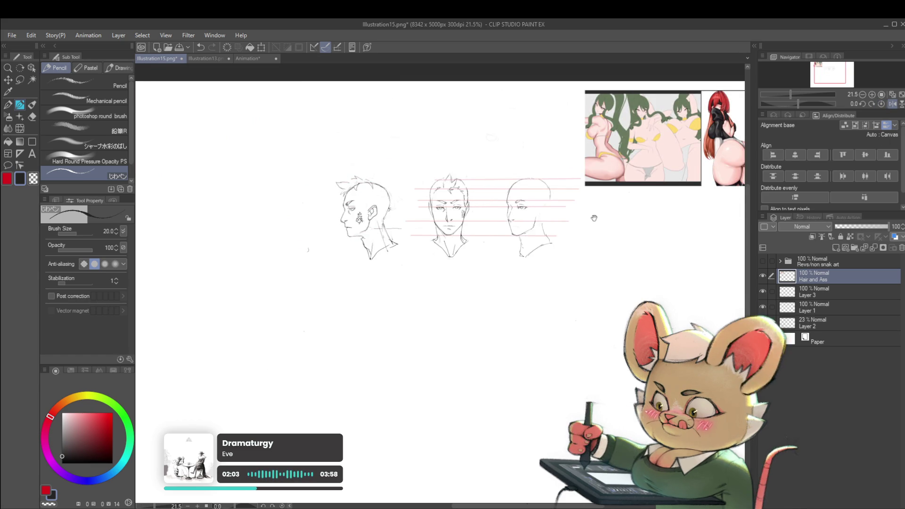
Step: Recentre and zoom on the heads, then draw a hair spike and a short stroke on the profile head
drag(592, 216, 564, 249)
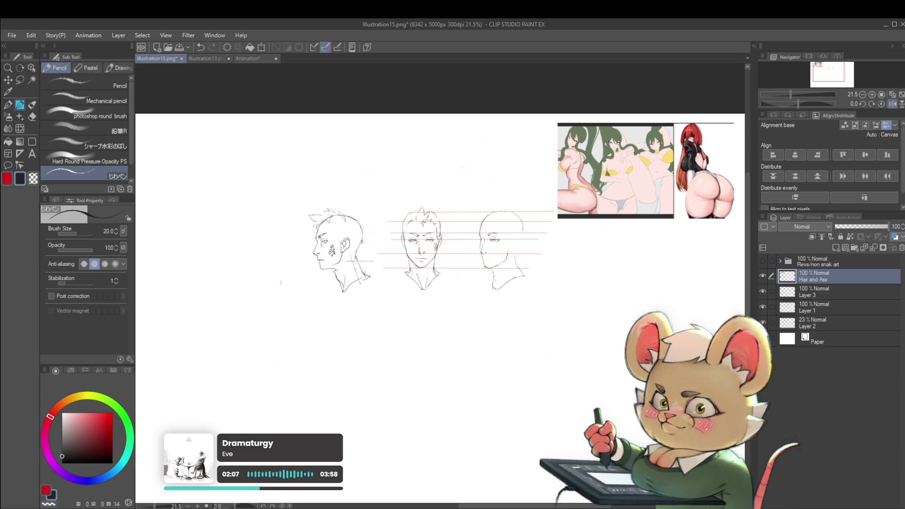
drag(484, 231, 481, 203)
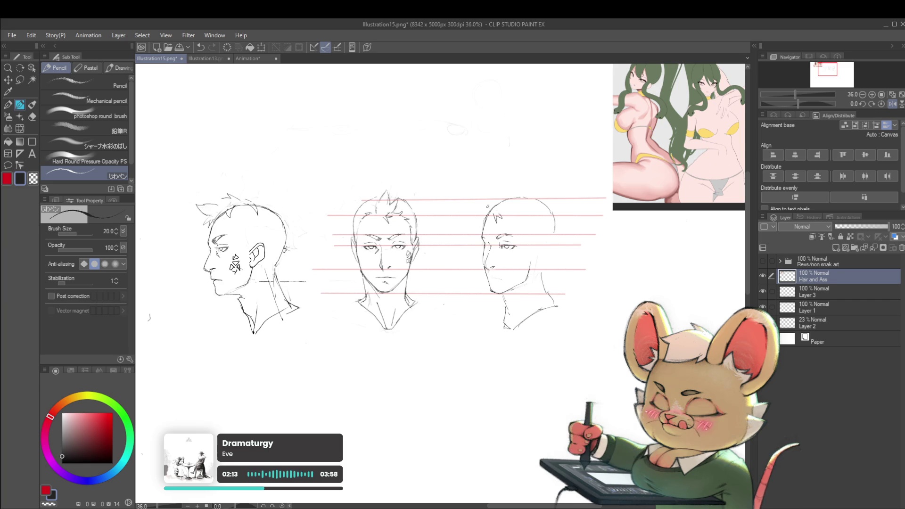
mouse_move(486, 209)
mouse_down()
mouse_move(485, 188)
mouse_move(495, 203)
mouse_up()
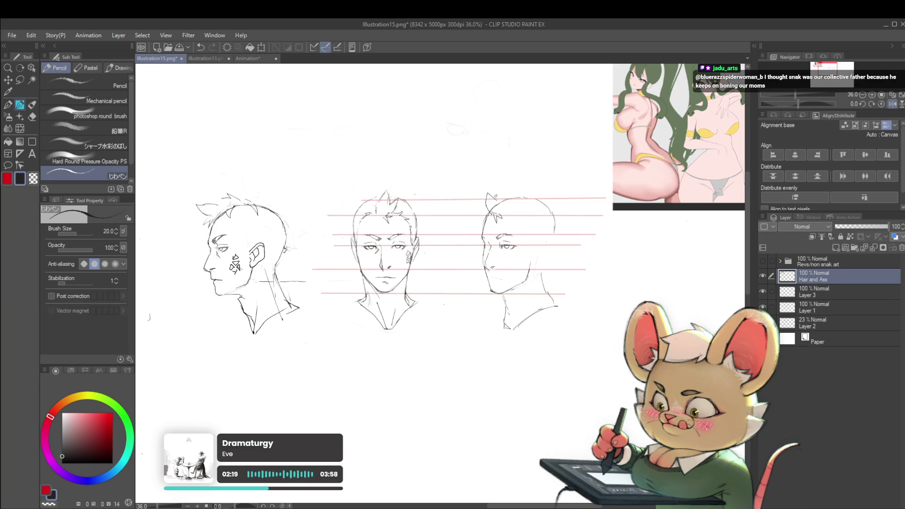
key(ctrl+minus)
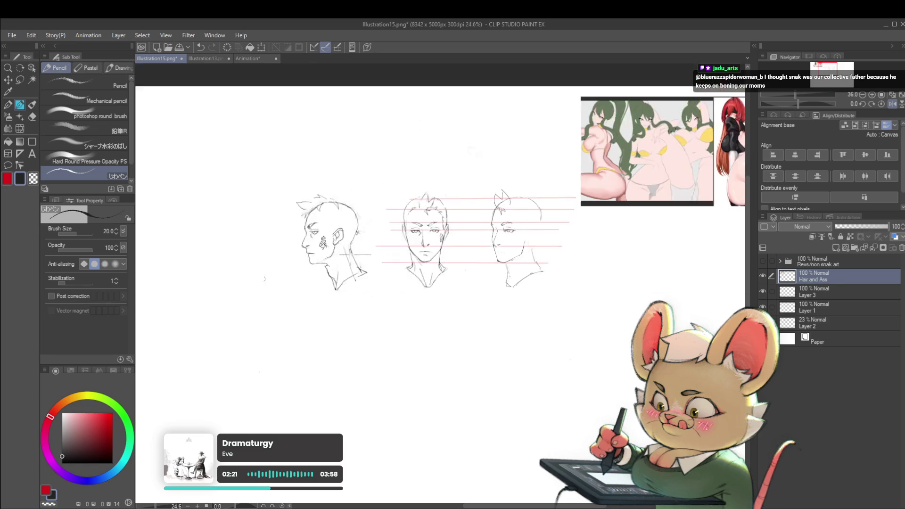
key(h)
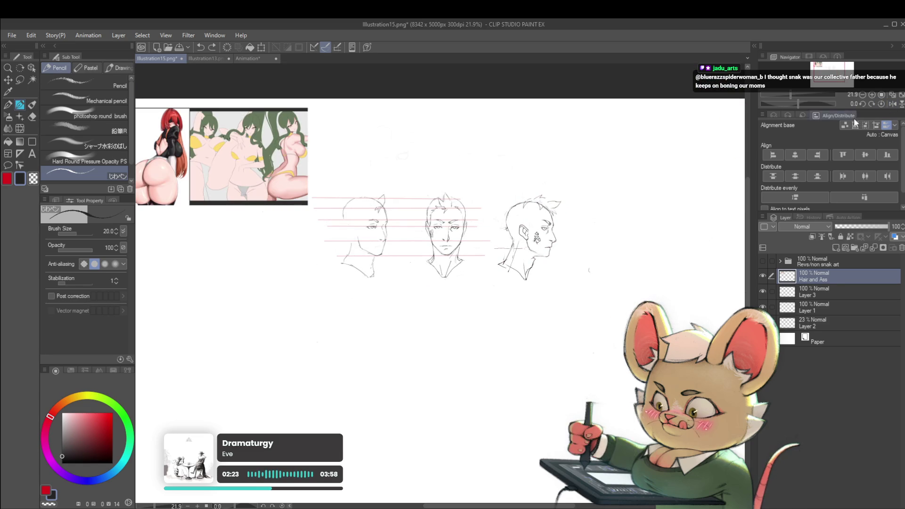
scroll(403, 185, up, 1)
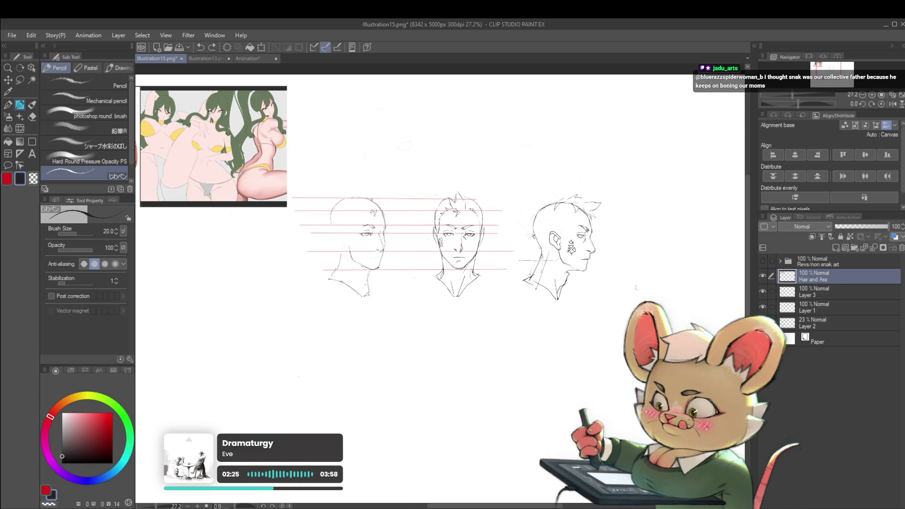
mouse_move(375, 199)
mouse_down()
mouse_move(387, 194)
mouse_move(383, 205)
mouse_up()
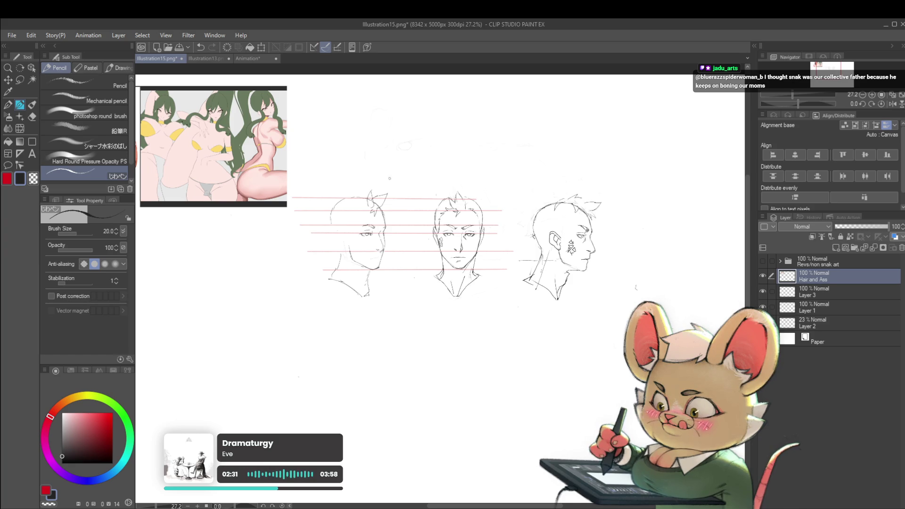
Step: Return the view to normal orientation and refine the bald head's profile line
scroll(390, 178, down, 2)
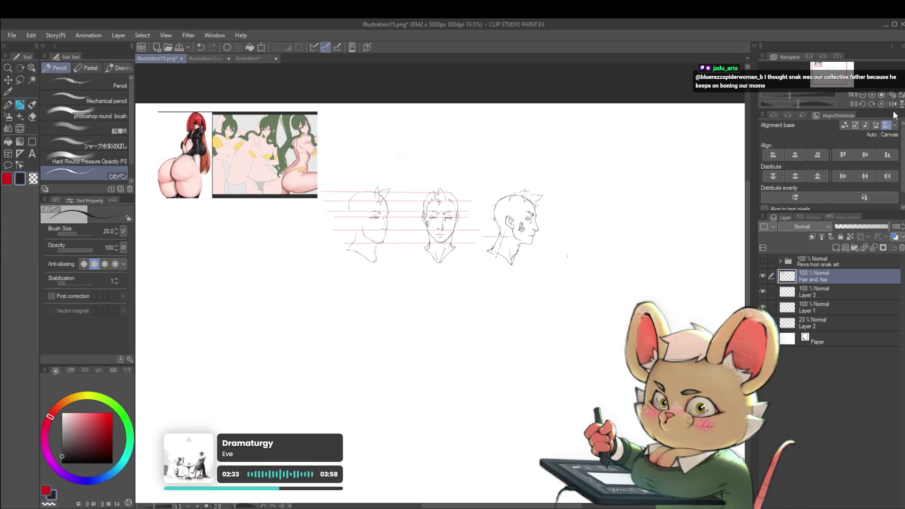
click(892, 103)
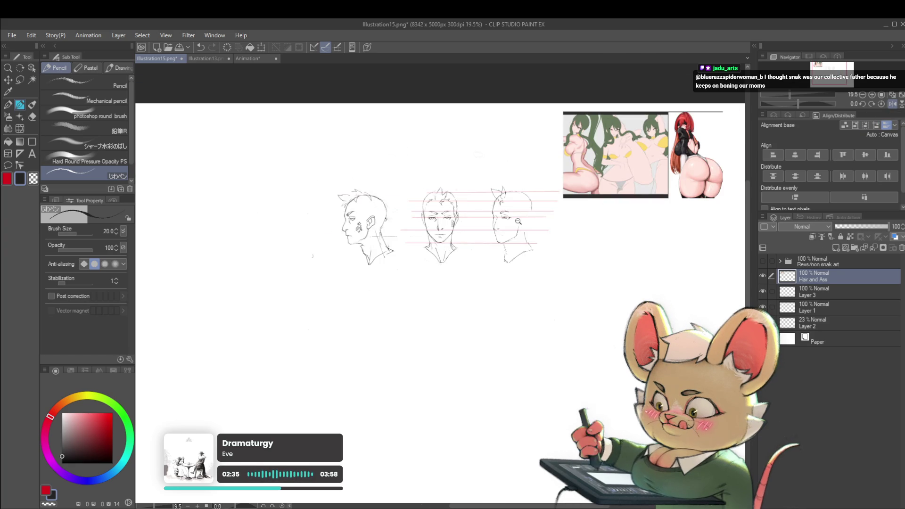
scroll(518, 221, up, 2)
scroll(518, 221, up, 1)
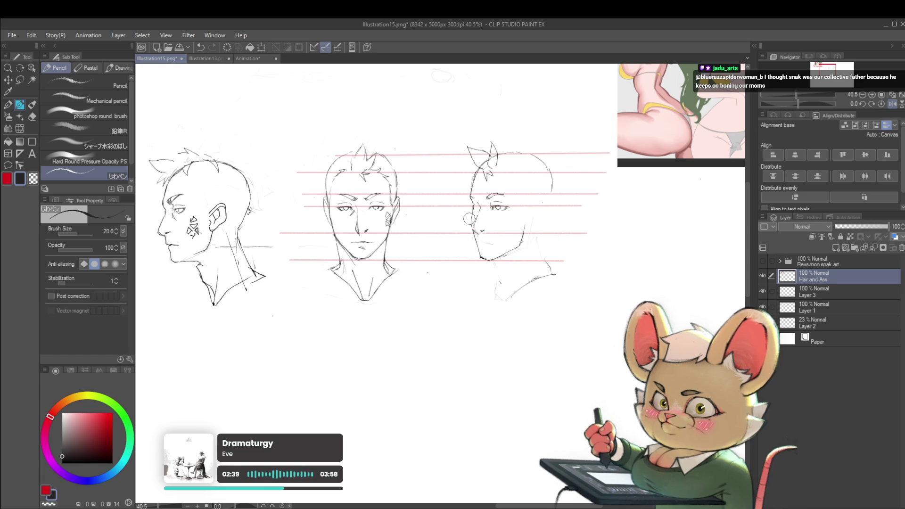
scroll(483, 180, up, 1)
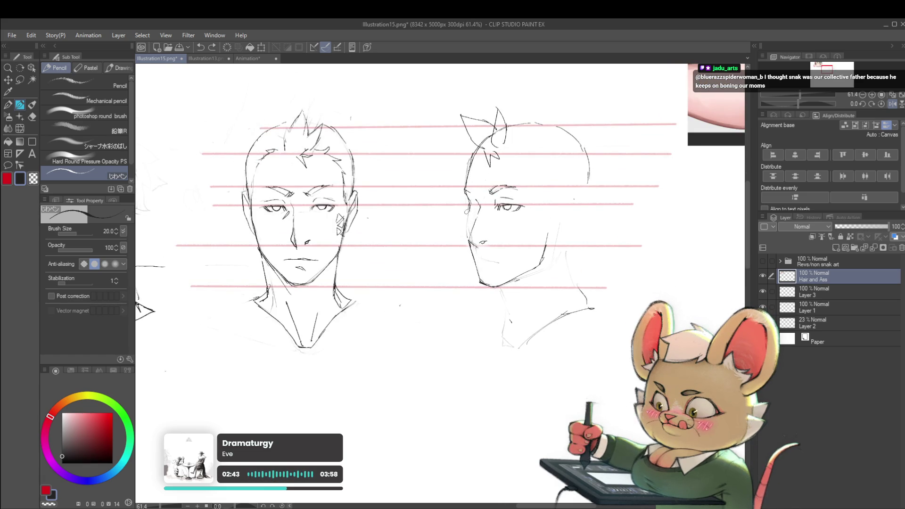
drag(465, 203, 469, 241)
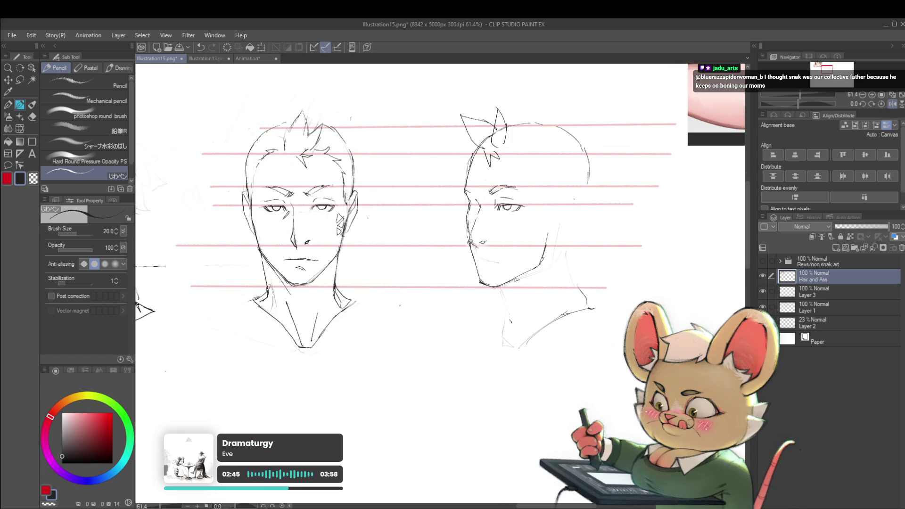
Step: Add a pencil stroke to the three-quarter head's eye, checking all heads in a mirrored view
scroll(478, 273, down, 3)
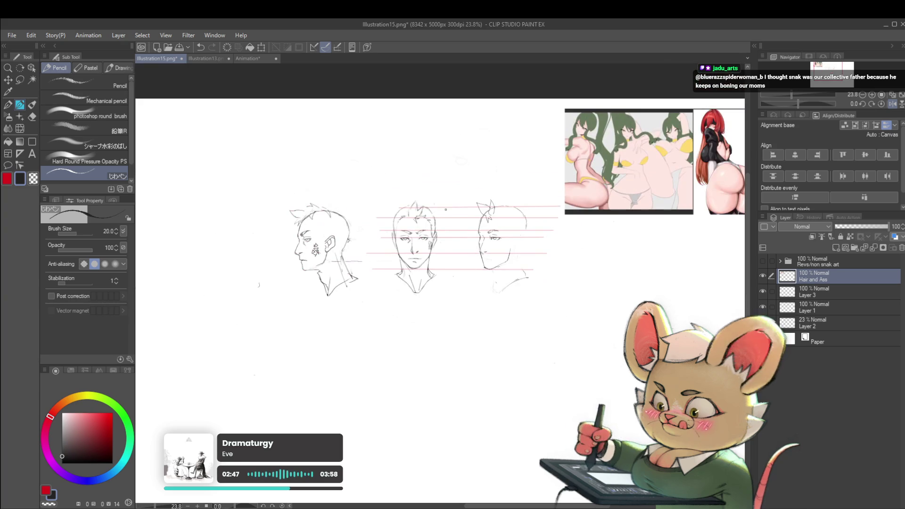
scroll(487, 237, up, 2)
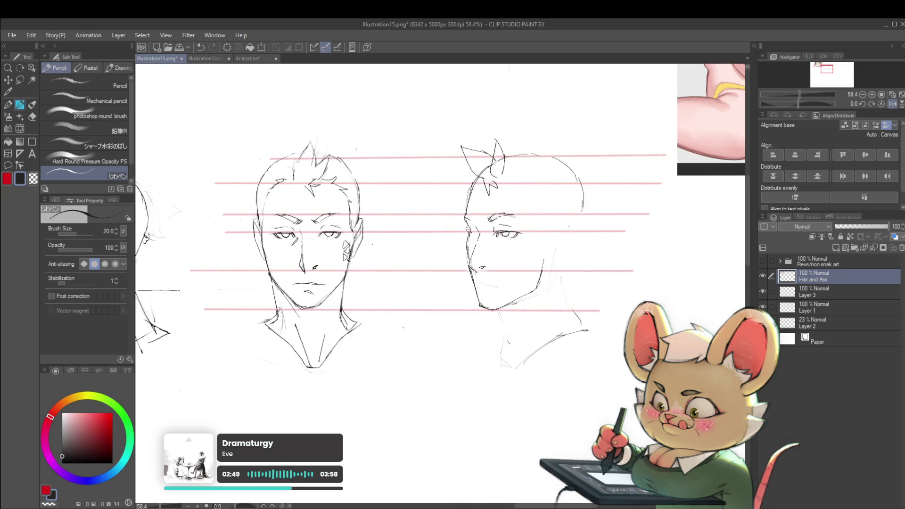
scroll(468, 230, up, 1)
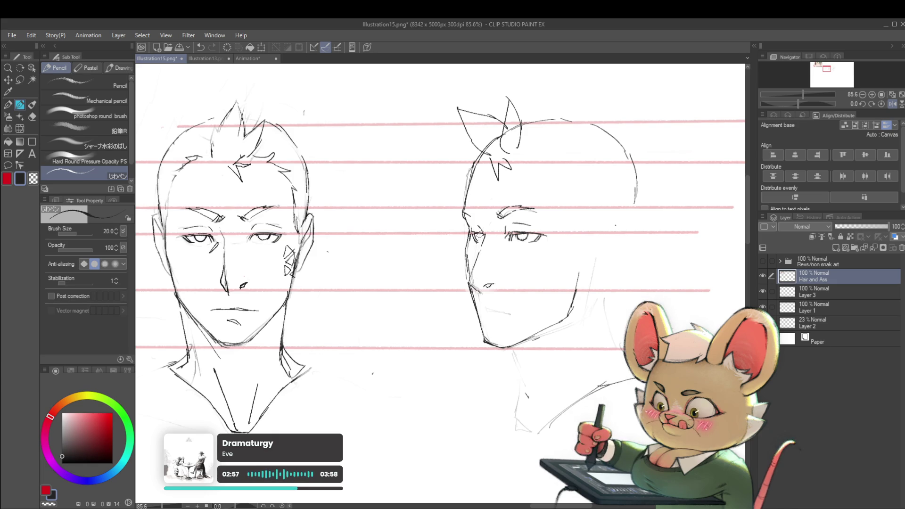
scroll(479, 234, down, 3)
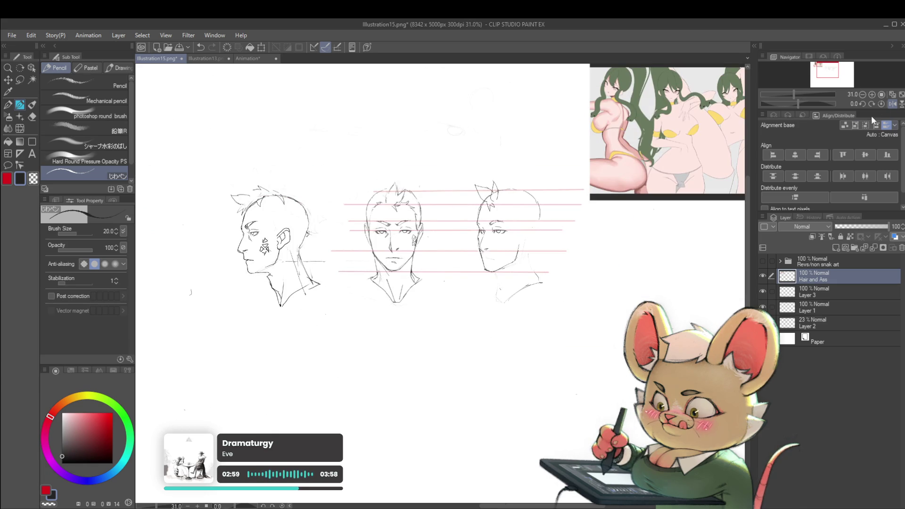
click(897, 102)
scroll(430, 240, up, 5)
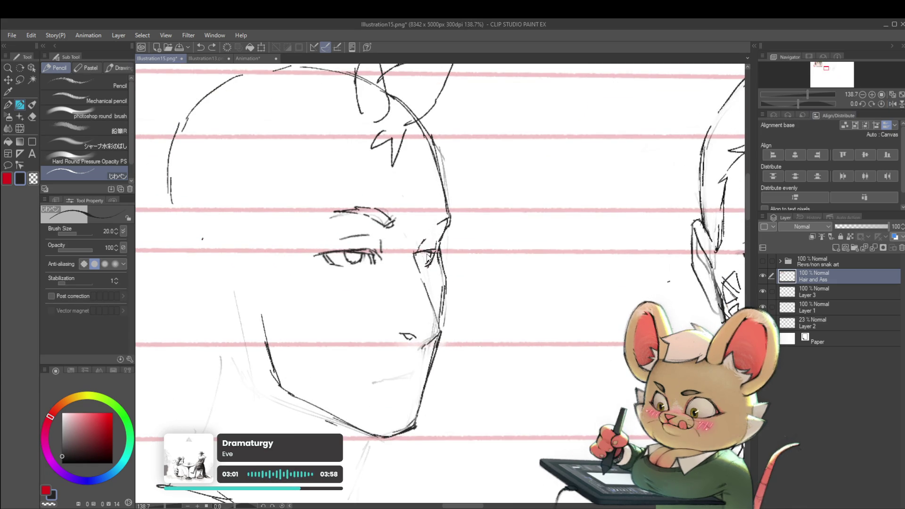
drag(426, 255, 424, 263)
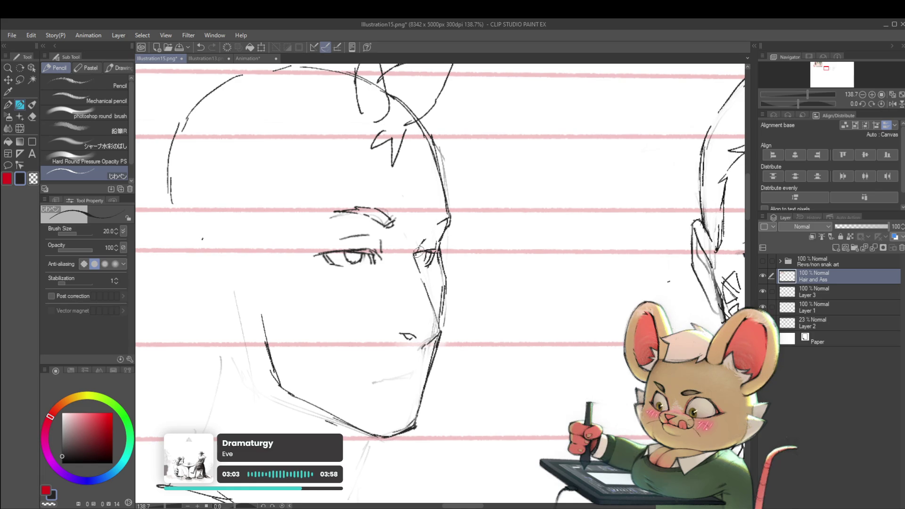
scroll(426, 255, down, 5)
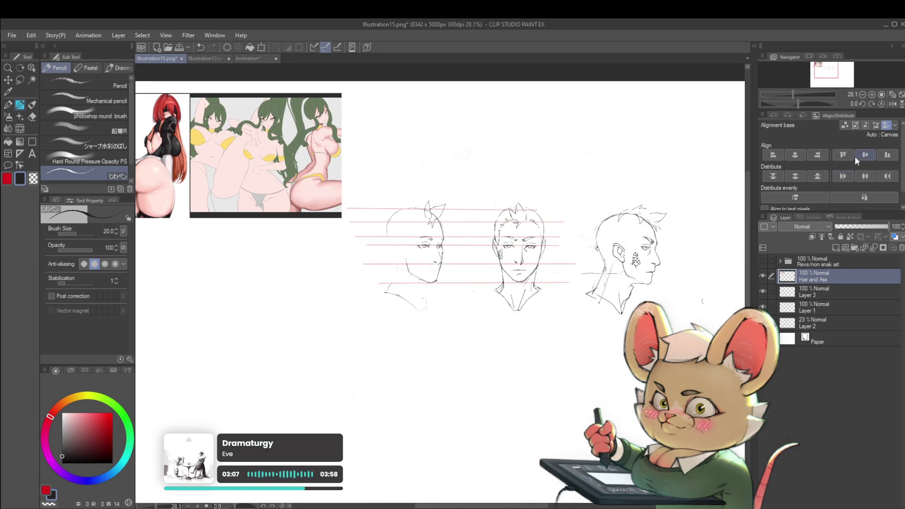
click(892, 103)
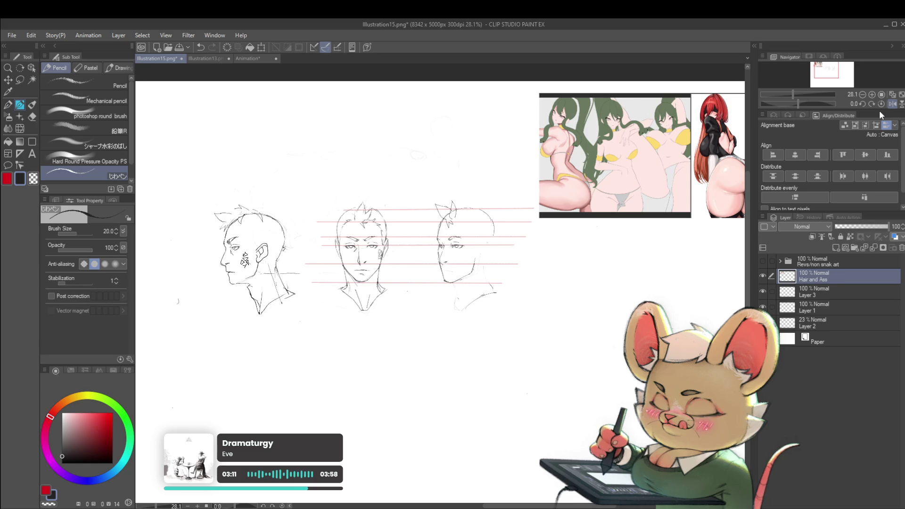
scroll(432, 232, up, 4)
Step: Lasso the three-quarter head's eye, scale/rotate it, commit, and clear the selection
key(m)
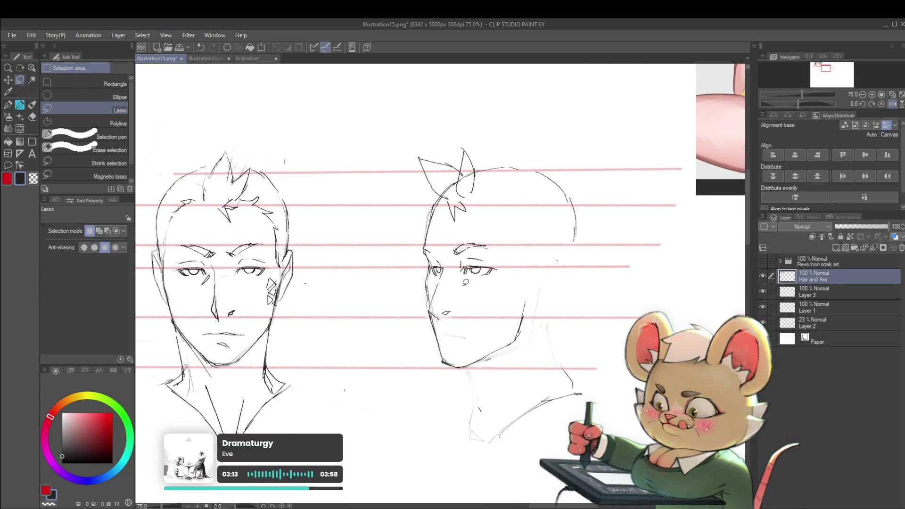
drag(485, 235, 491, 249)
key(ctrl+t)
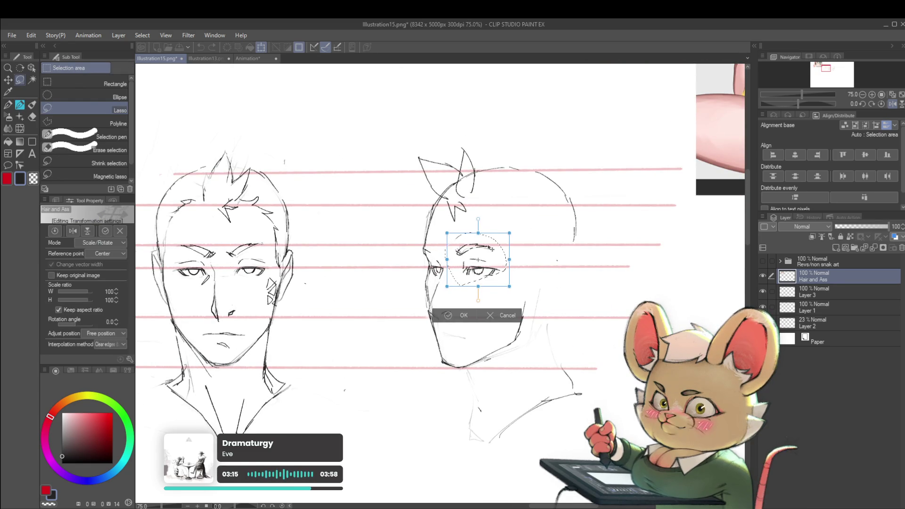
key(Return)
key(ctrl+d)
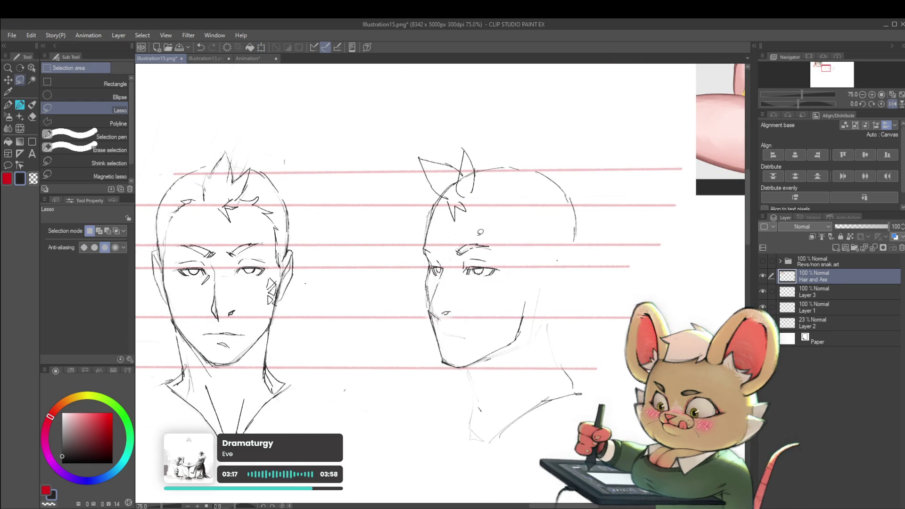
Step: Bring the profile head fully into view and flip the canvas back to normal orientation
key(p)
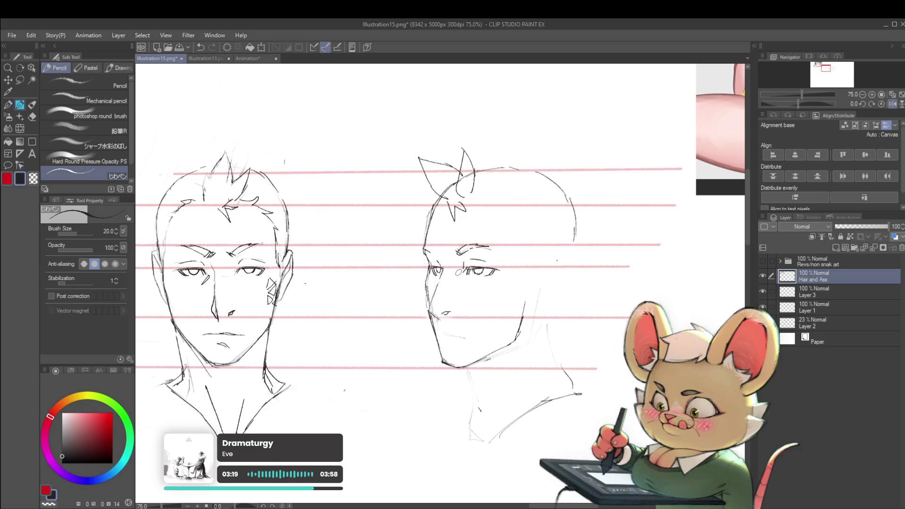
scroll(460, 264, down, 5)
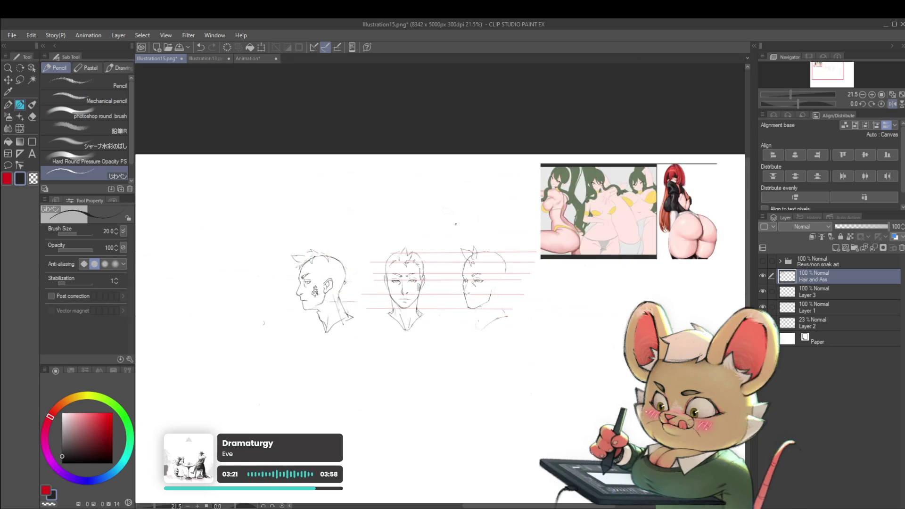
scroll(506, 310, up, 3)
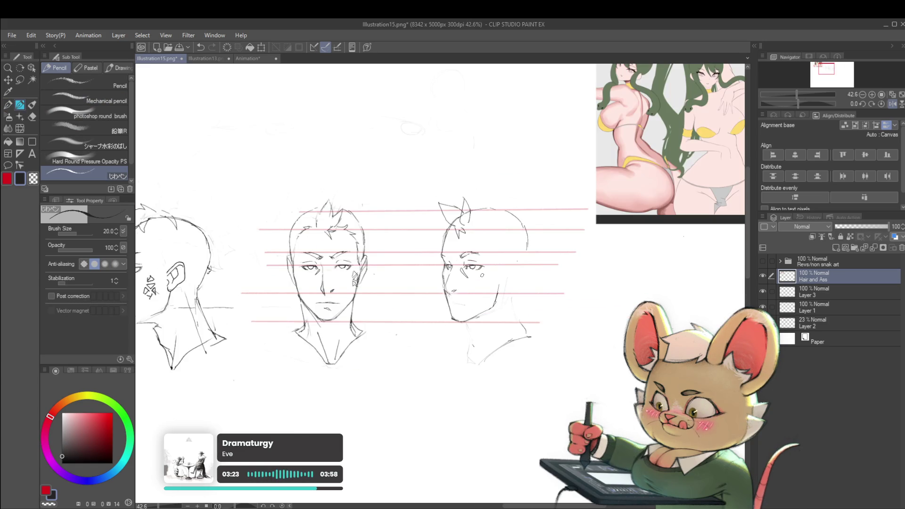
drag(482, 275, 529, 259)
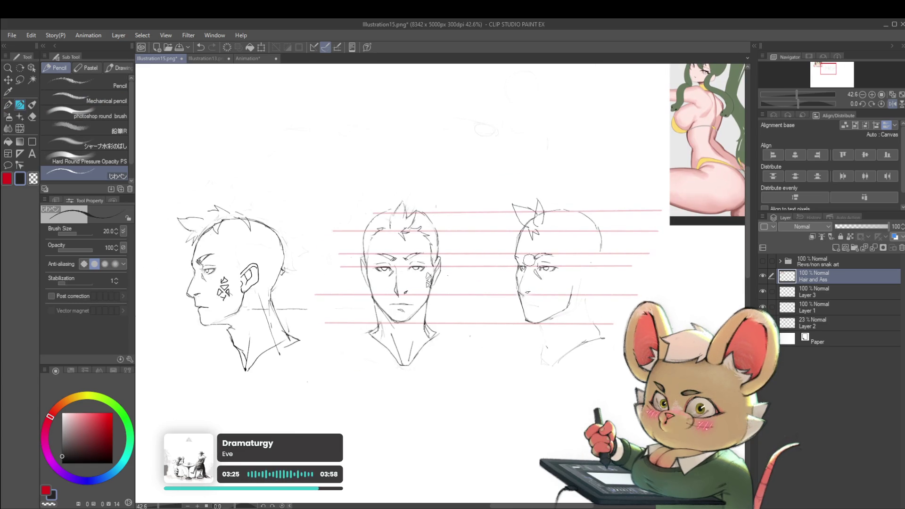
scroll(527, 300, up, 4)
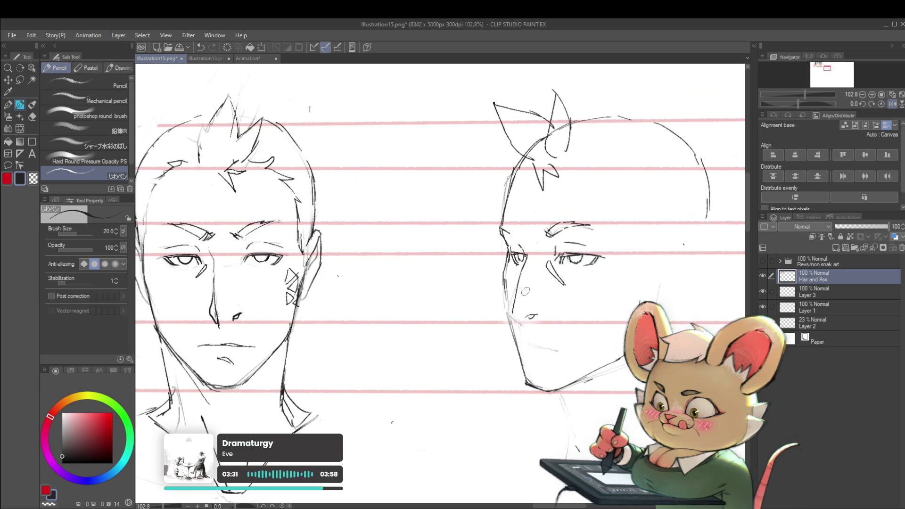
scroll(513, 311, down, 3)
scroll(536, 290, up, 4)
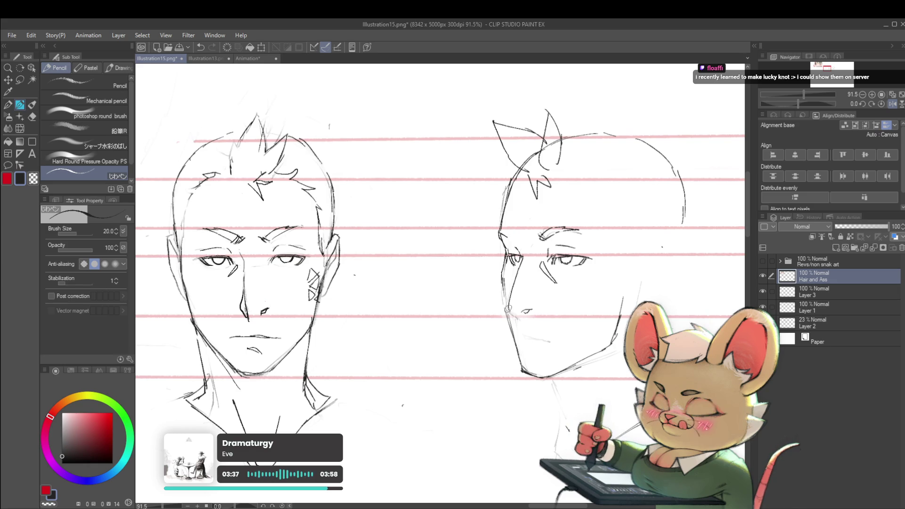
scroll(517, 316, down, 4)
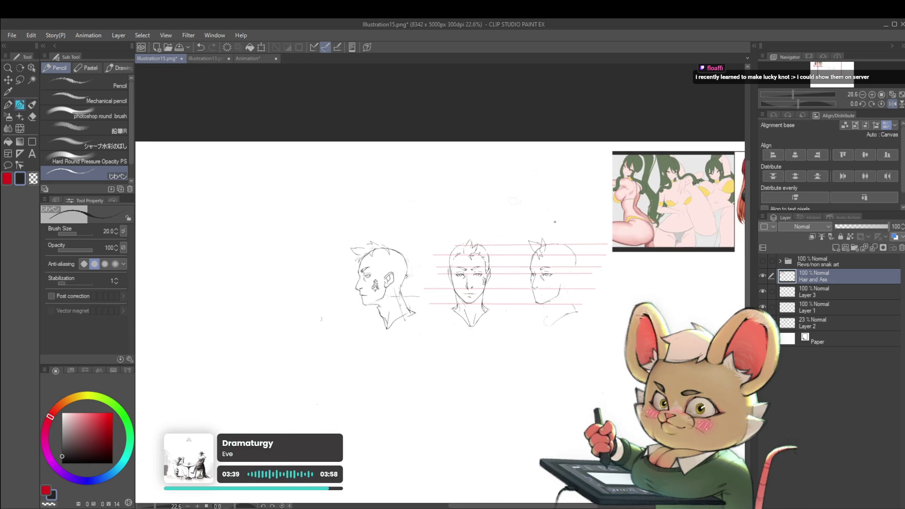
click(893, 104)
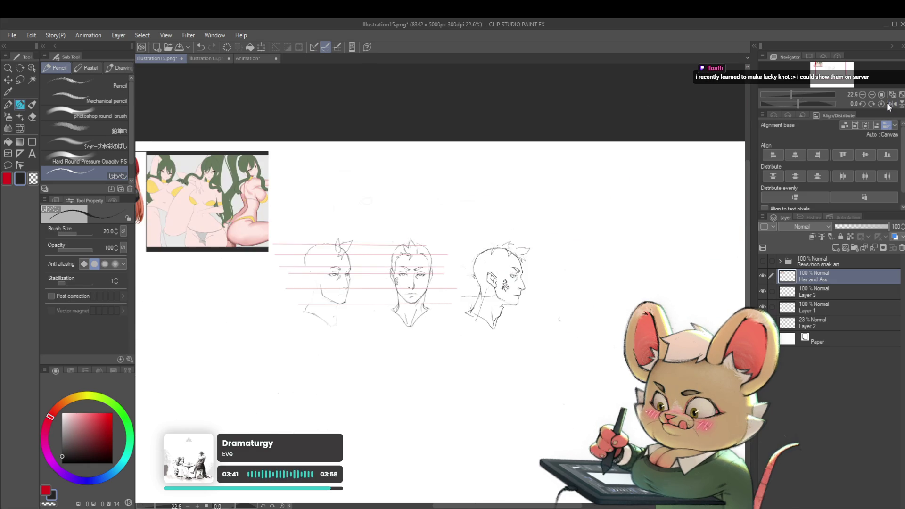
Step: Refine the outer corner of the three-quarter eye and mirror the canvas to check it
scroll(349, 277, up, 5)
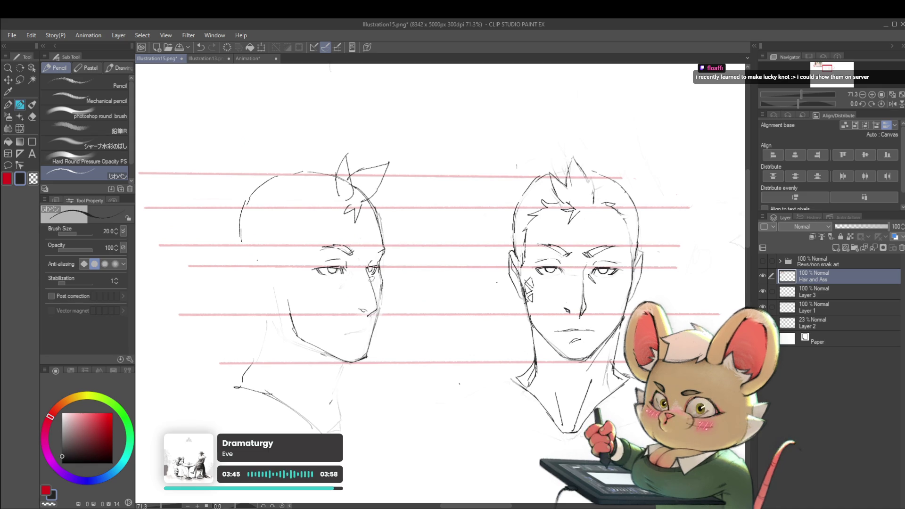
scroll(372, 280, down, 3)
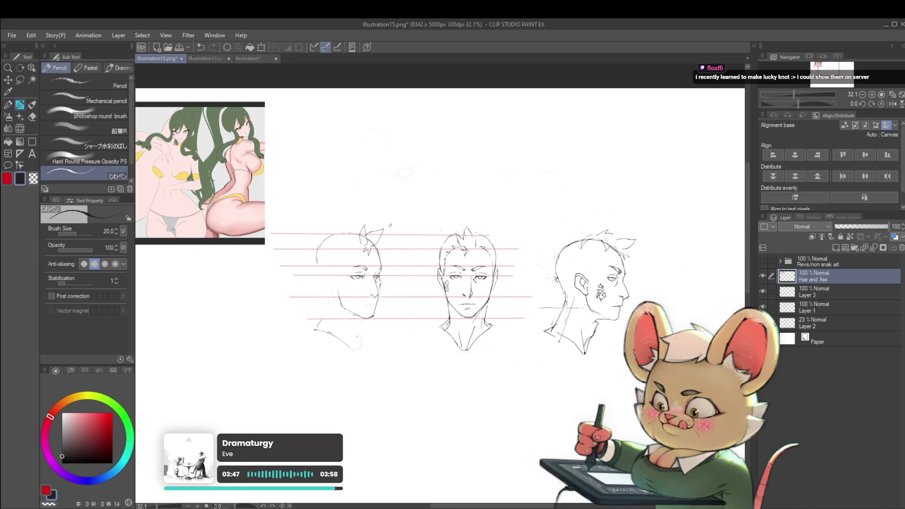
scroll(385, 272, up, 4)
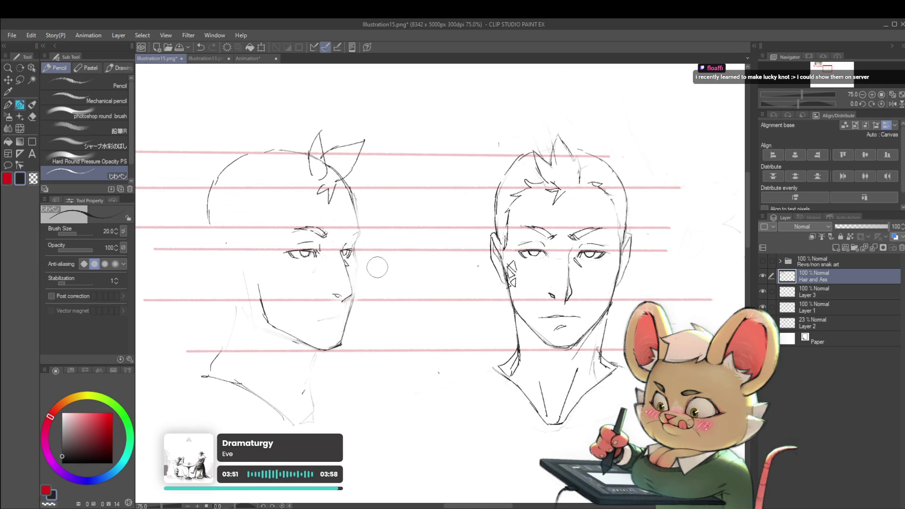
drag(344, 243, 353, 243)
scroll(353, 246, down, 3)
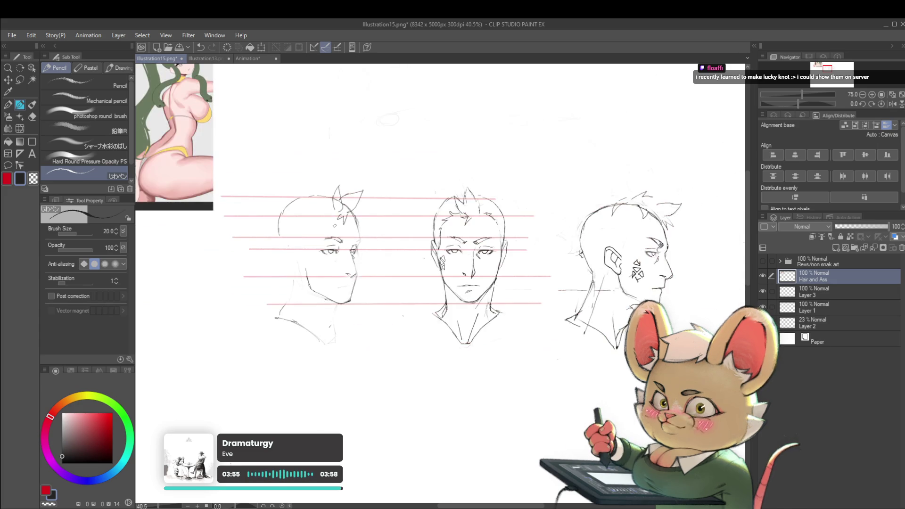
click(889, 104)
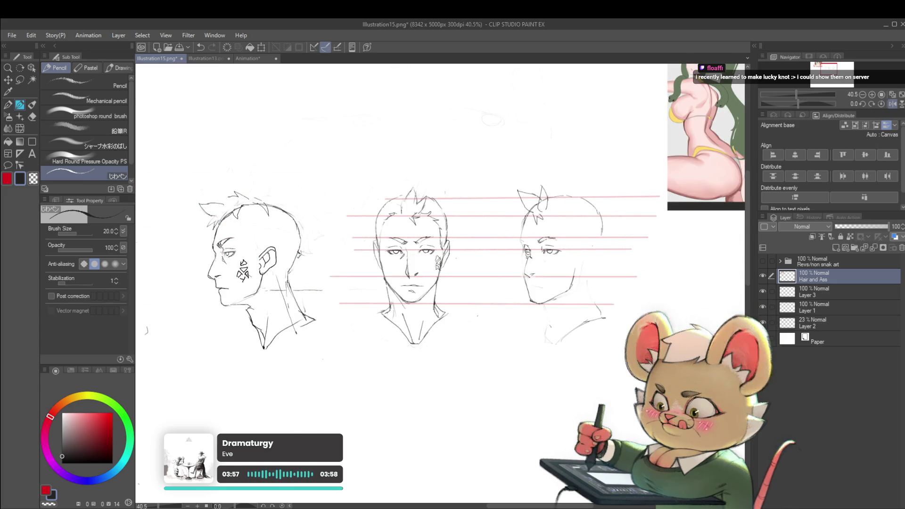
scroll(518, 243, up, 3)
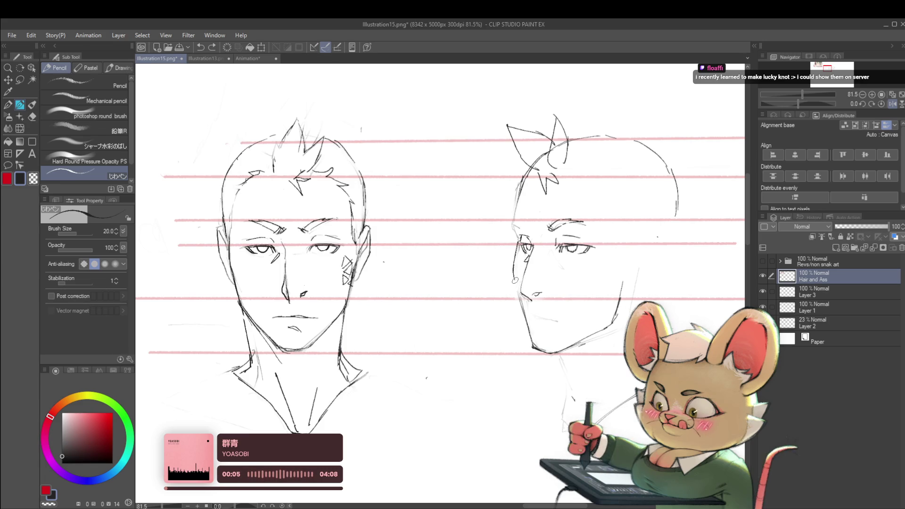
Step: Add jaw strokes reaching up toward the cheek, reframe the heads, and select Layer 1
drag(515, 280, 519, 289)
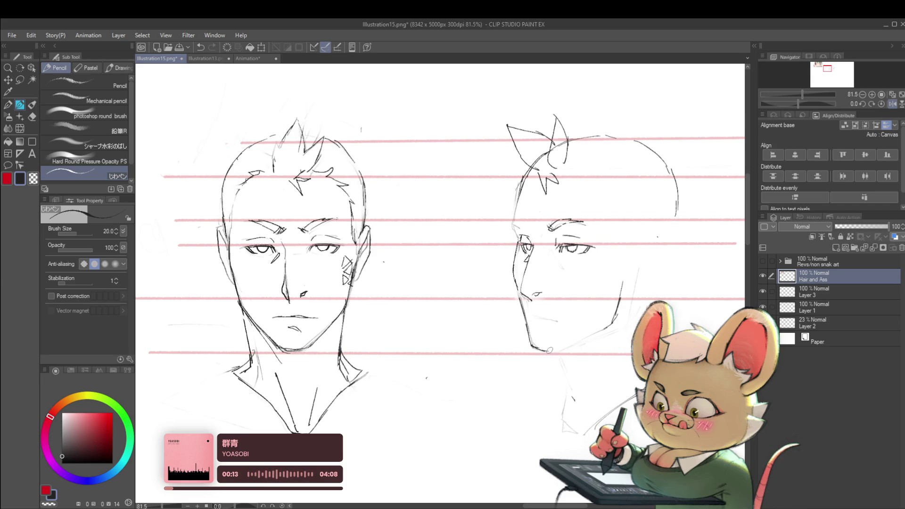
drag(546, 351, 574, 341)
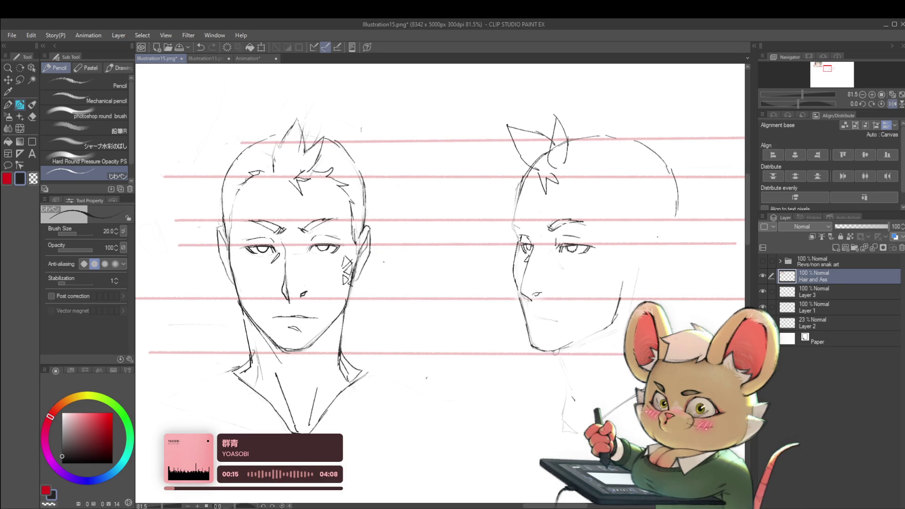
scroll(618, 317, down, 5)
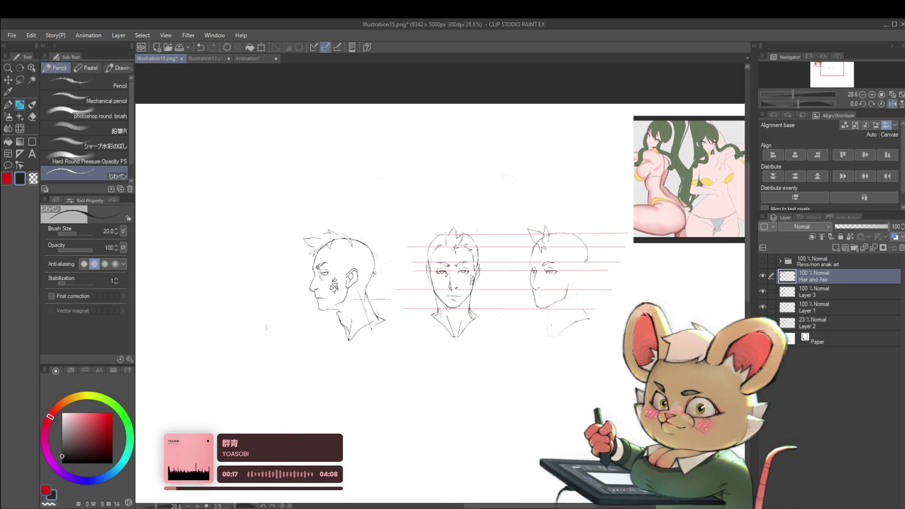
scroll(535, 305, up, 3)
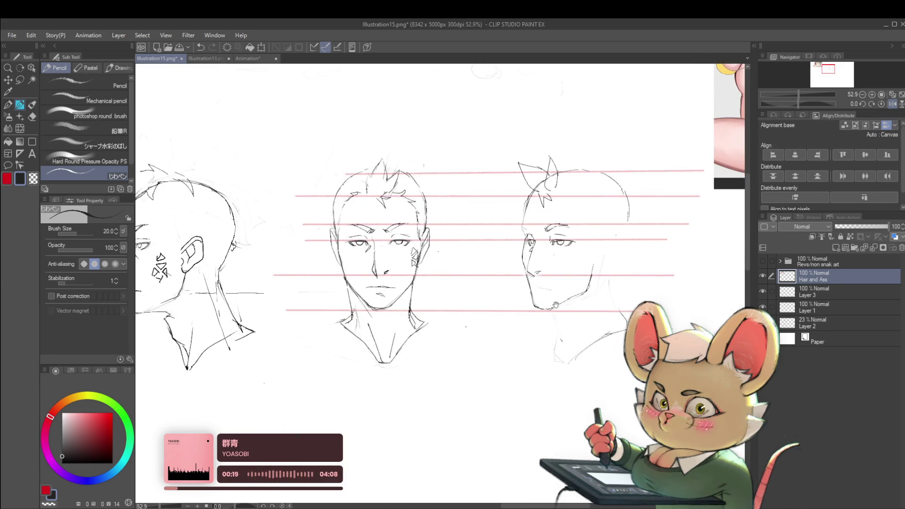
drag(556, 305, 641, 291)
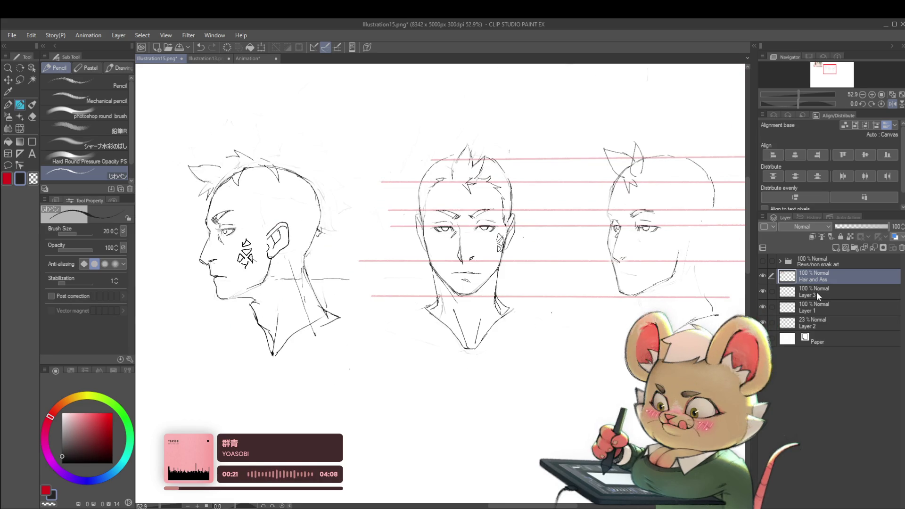
click(816, 309)
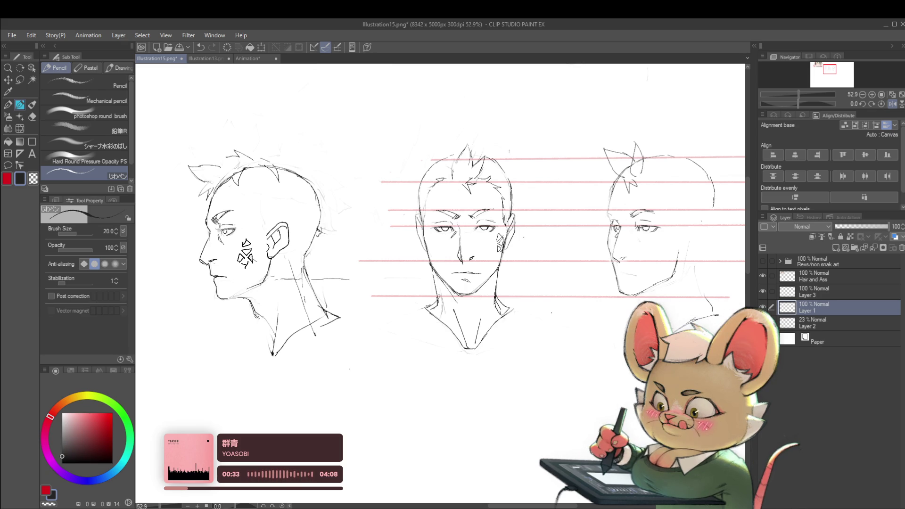
Step: Restore the unmirrored canvas view and make the Hair and Ass layer active again
scroll(273, 349, down, 3)
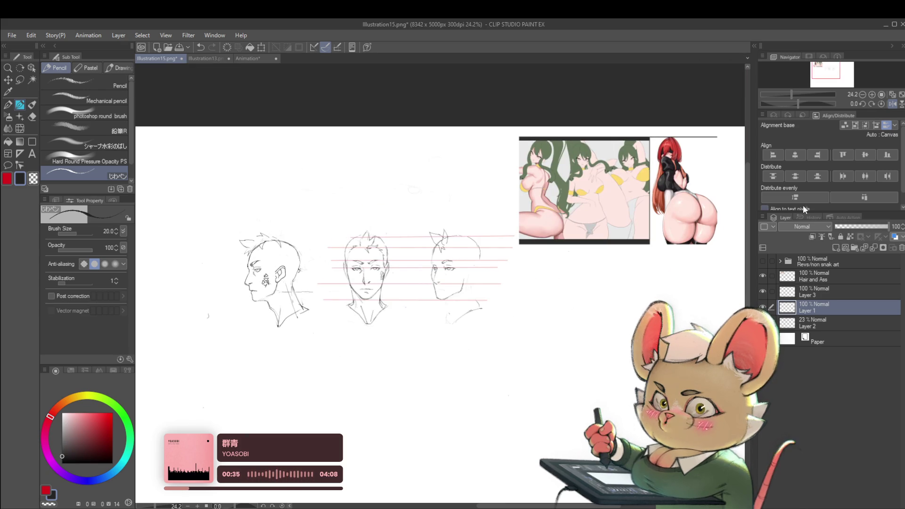
click(892, 103)
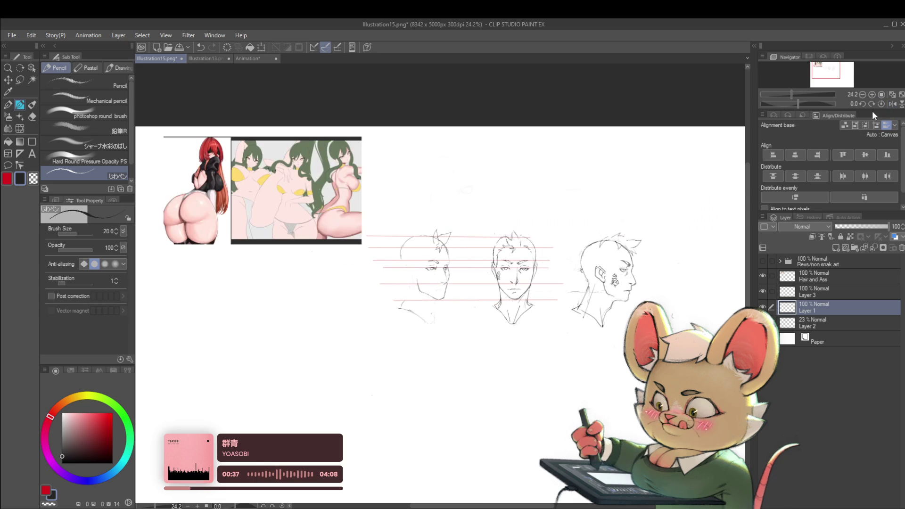
scroll(529, 270, up, 1)
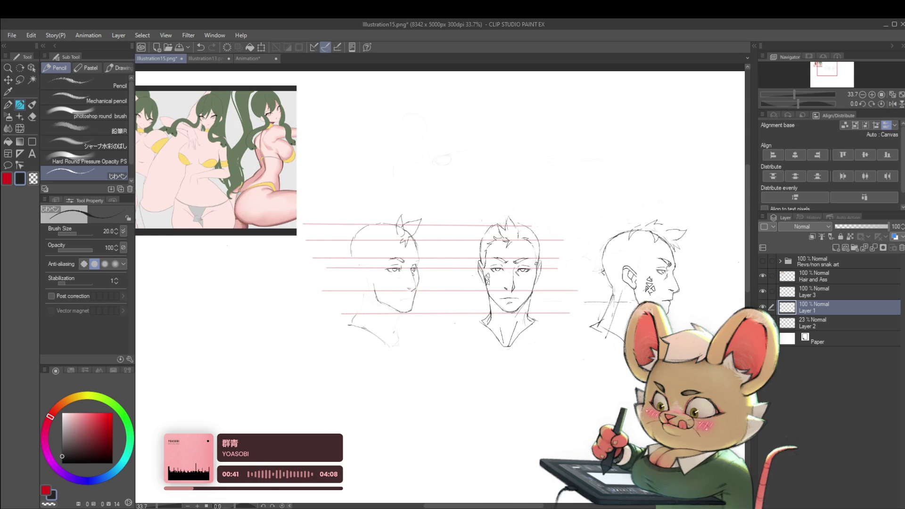
scroll(380, 302, up, 2)
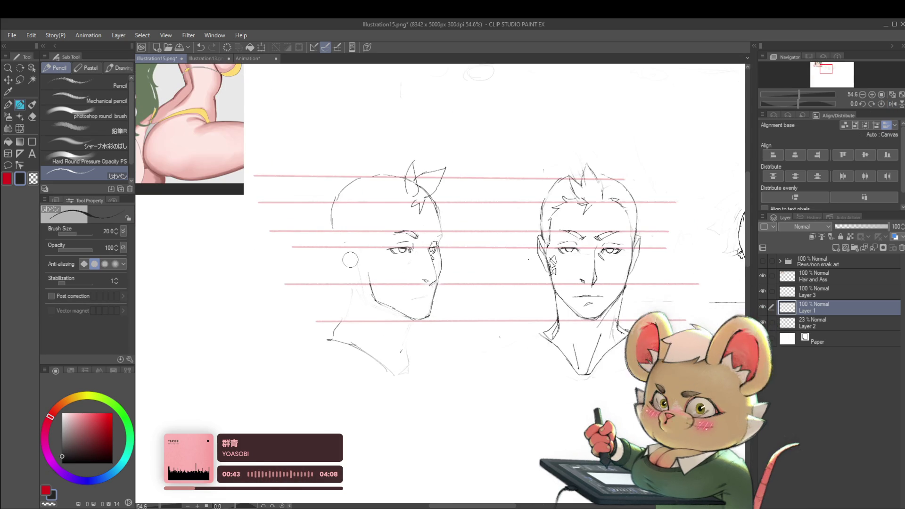
click(820, 286)
click(824, 278)
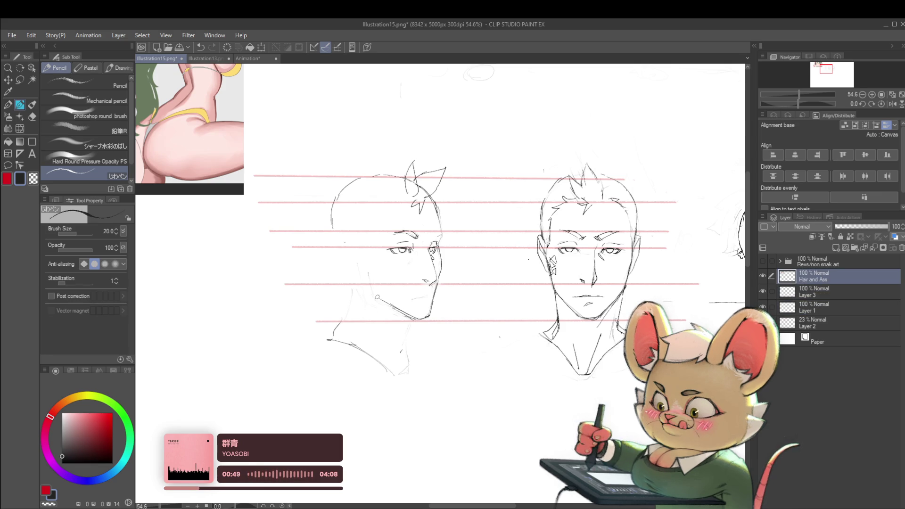
Step: Draw a jaw-to-cheek line on the three-quarter head, mirror the view, and select Liquify
drag(377, 298, 368, 273)
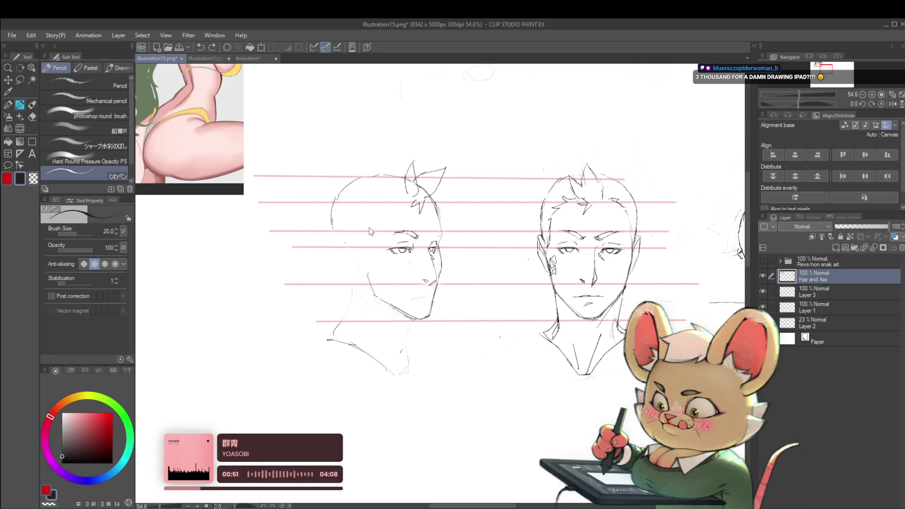
scroll(365, 268, down, 3)
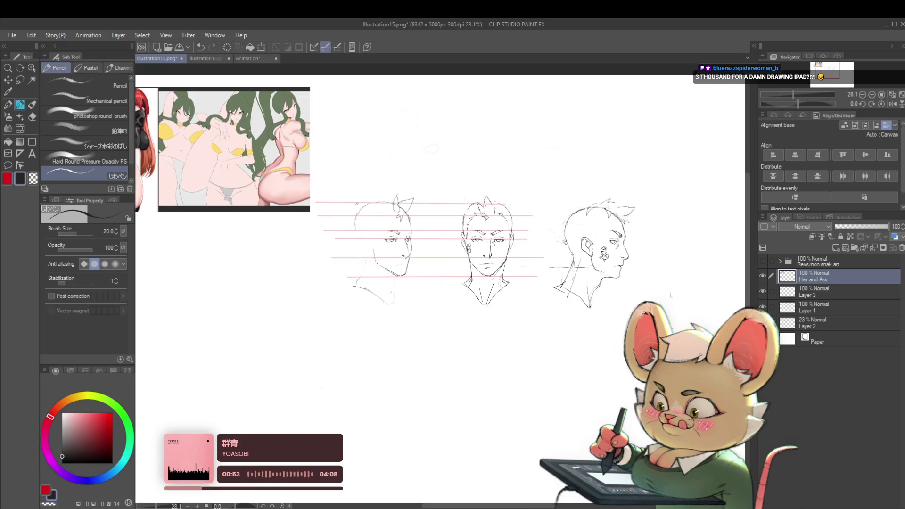
click(893, 104)
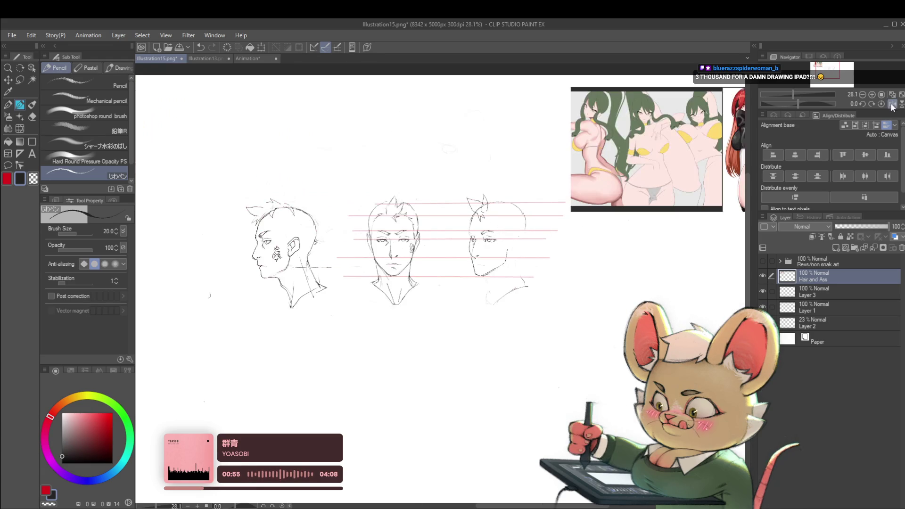
scroll(447, 271, up, 2)
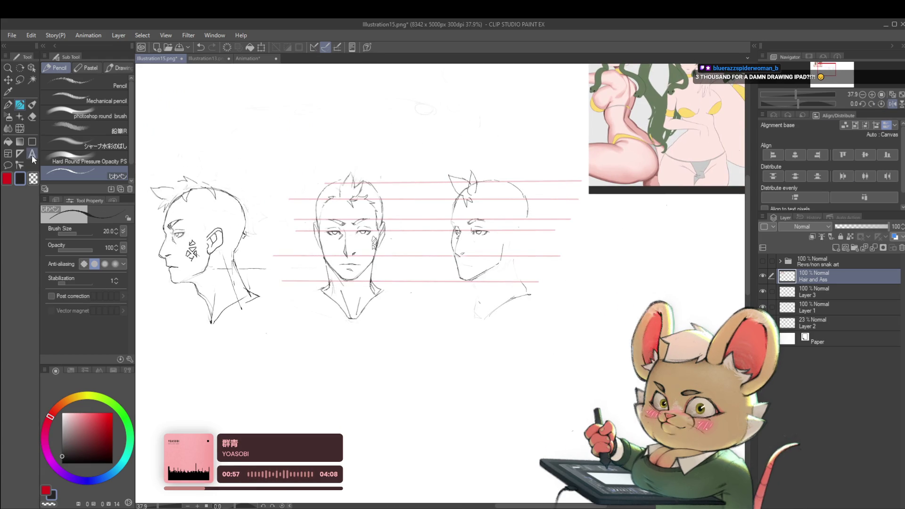
click(20, 131)
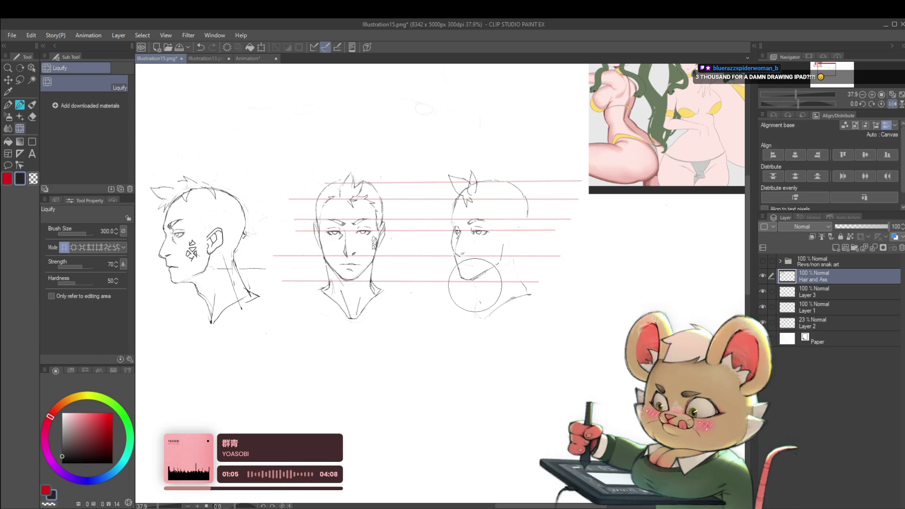
Step: Enlarge the Liquify brush to size 300 over the three-quarter face, then switch back to the Pencil
key(bracketright)
key(bracketright)
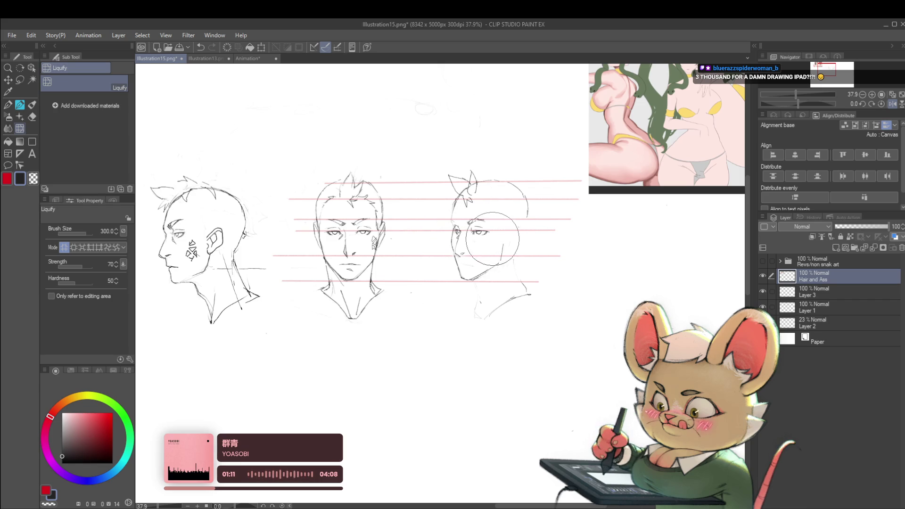
scroll(426, 238, up, 3)
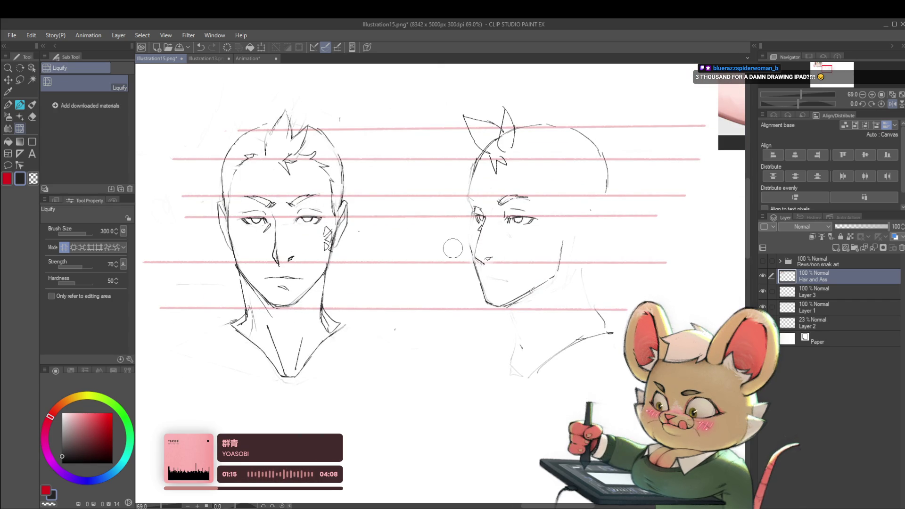
key(p)
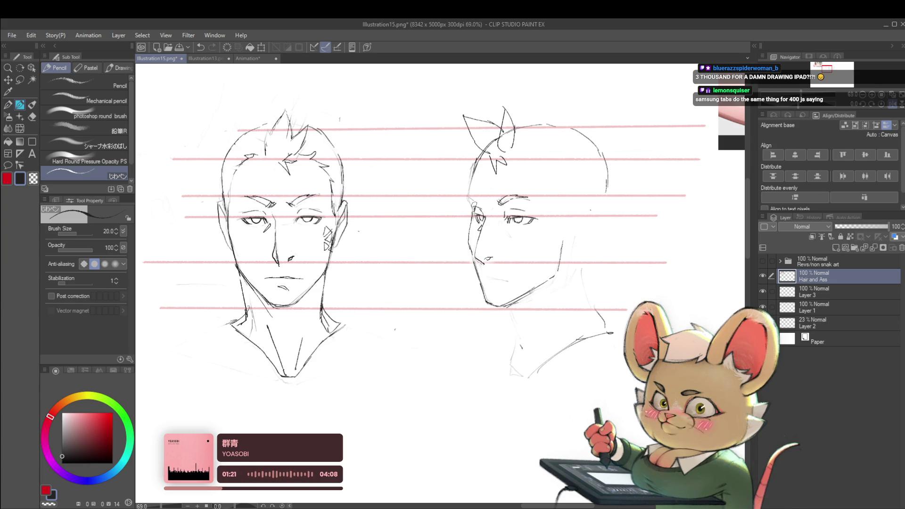
Step: Mirror the canvas to check the heads, then flip it back to normal orientation
click(892, 103)
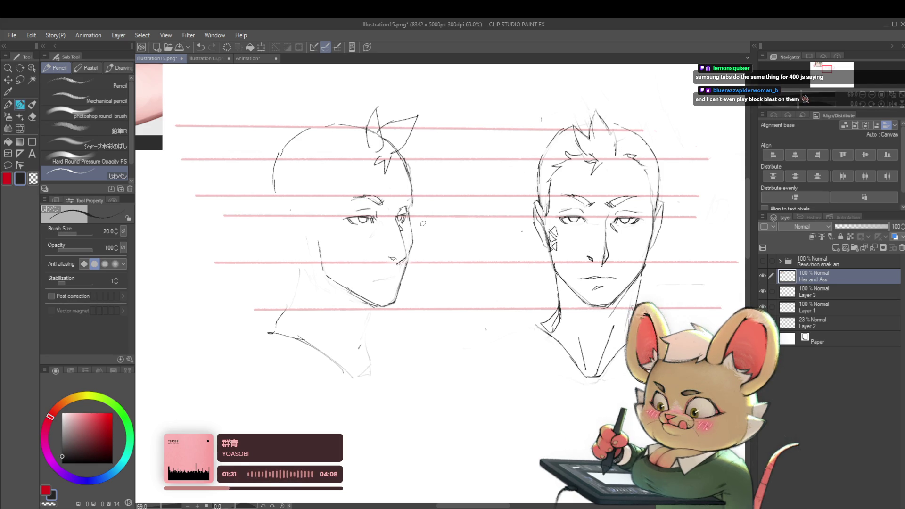
scroll(409, 215, down, 3)
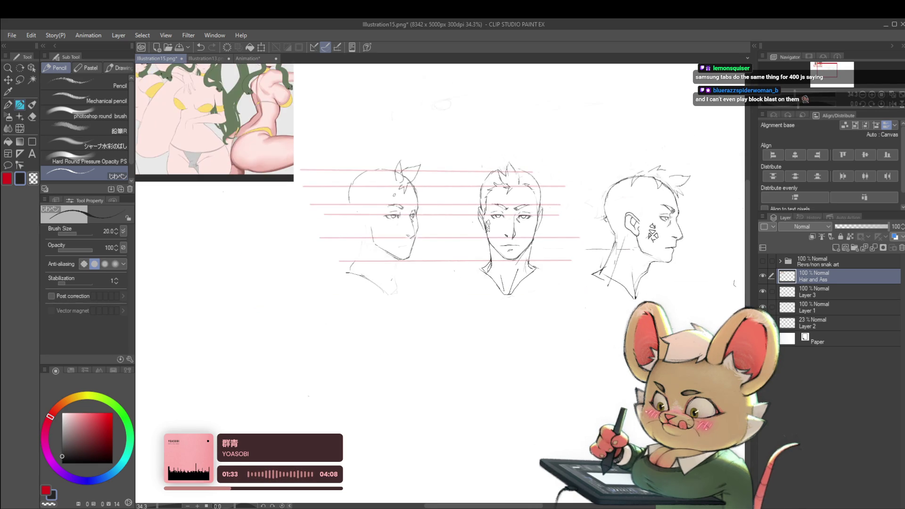
scroll(452, 244, up, 6)
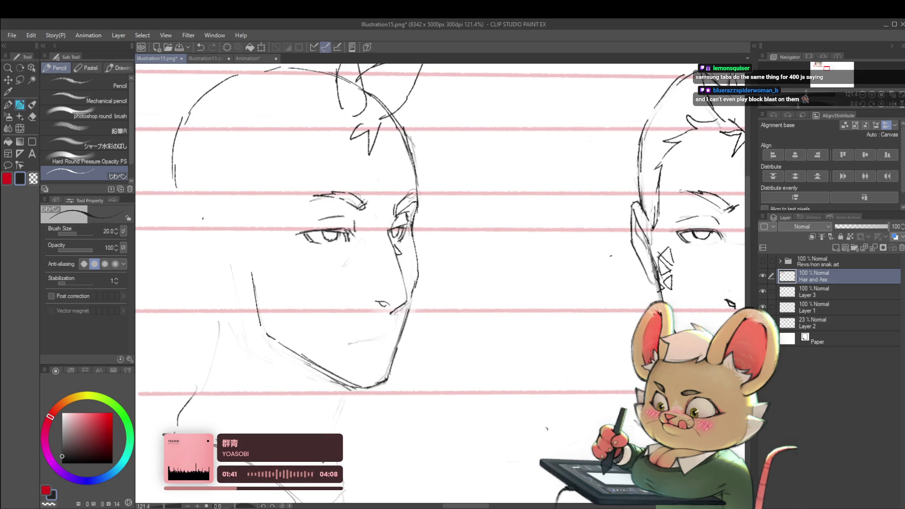
scroll(409, 195, down, 5)
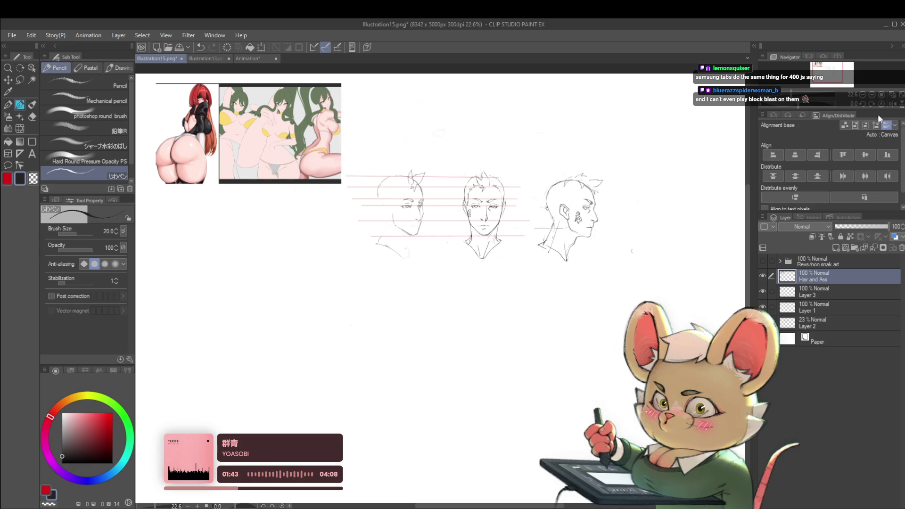
click(890, 103)
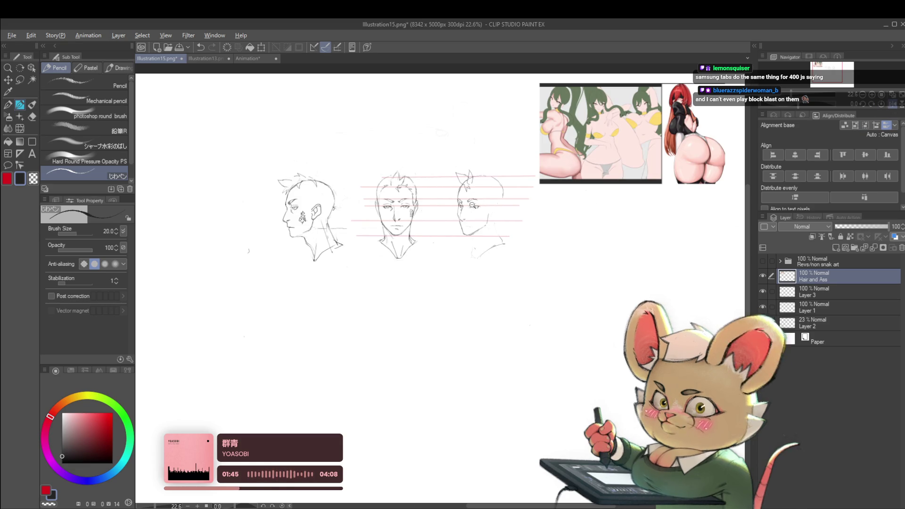
scroll(462, 193, up, 5)
Step: Undo the stray stroke near the three-quarter head's eye and zoom in on the brow
key(ctrl+z)
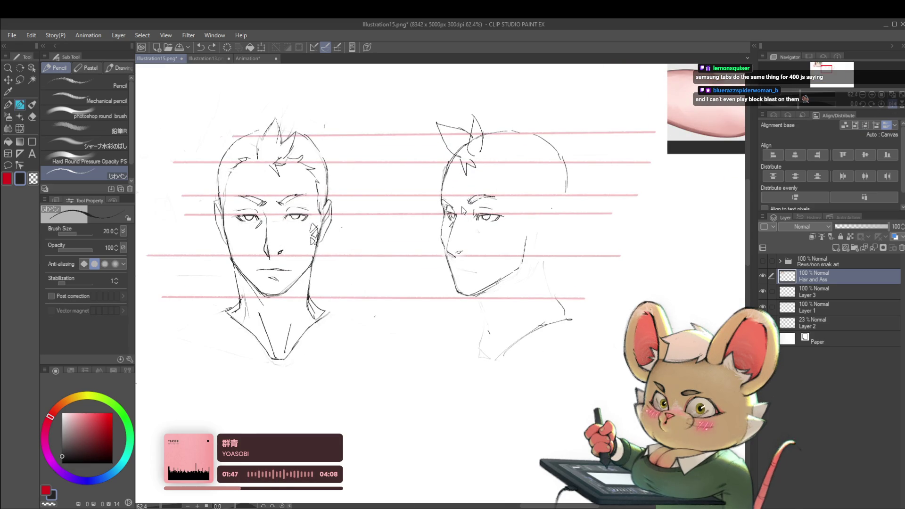
scroll(462, 211, up, 1)
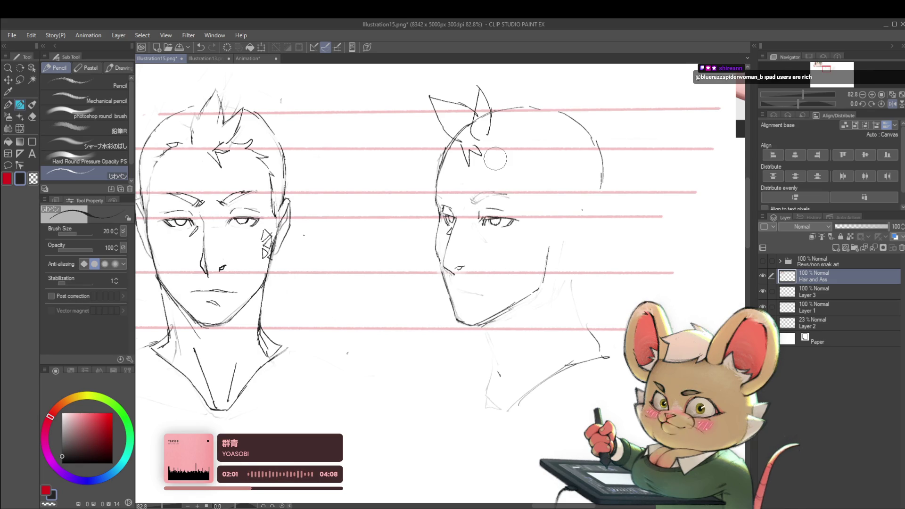
scroll(455, 198, up, 2)
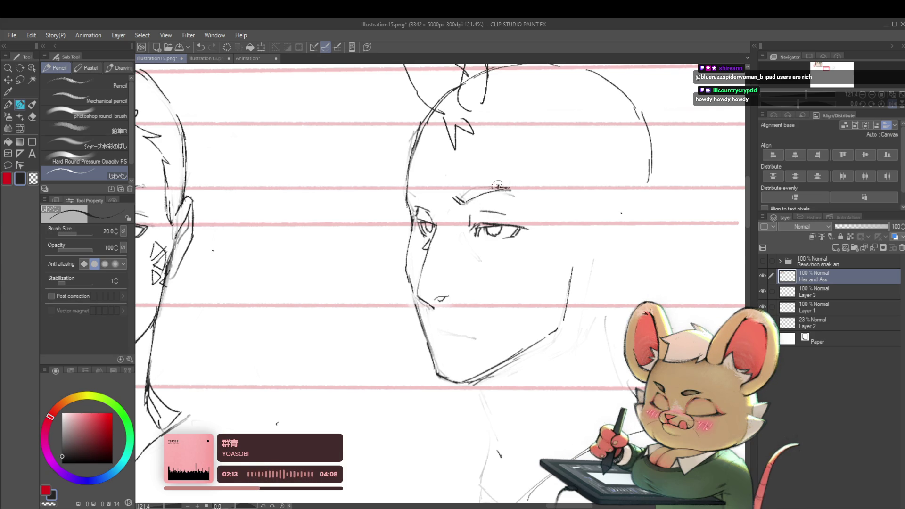
Step: Center the view on the three-quarter head and sketch short pencil lines refining its eye
scroll(475, 187, down, 5)
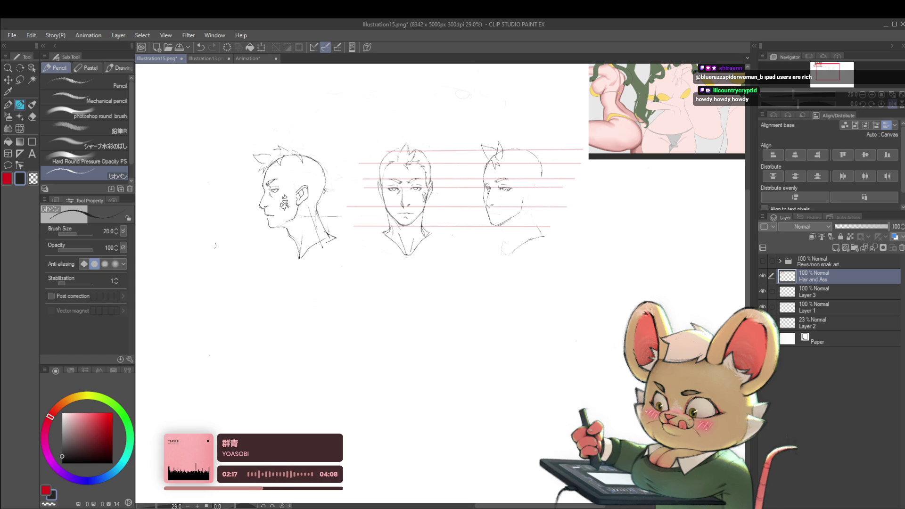
scroll(504, 196, up, 3)
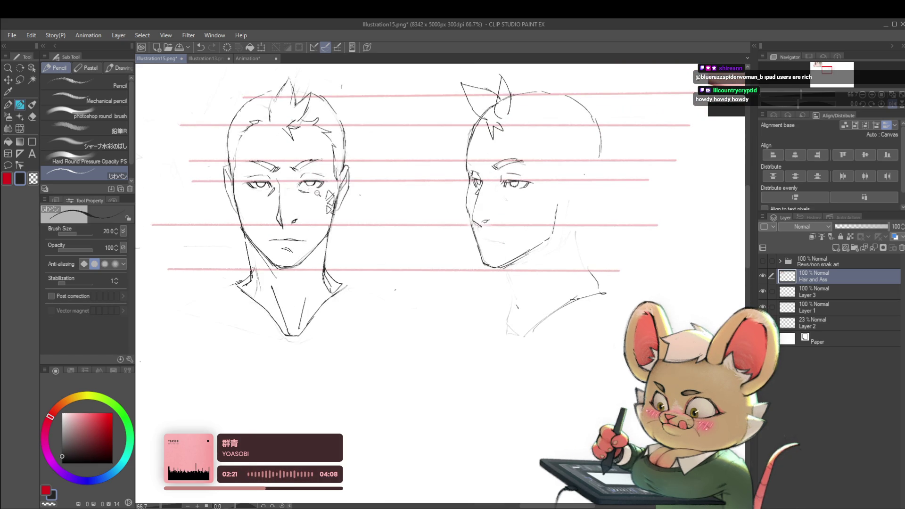
scroll(317, 193, down, 3)
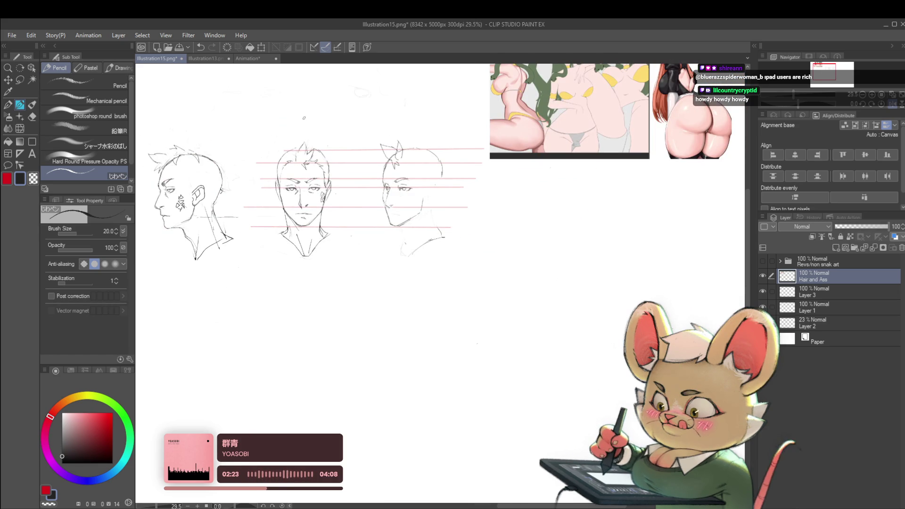
scroll(309, 185, up, 4)
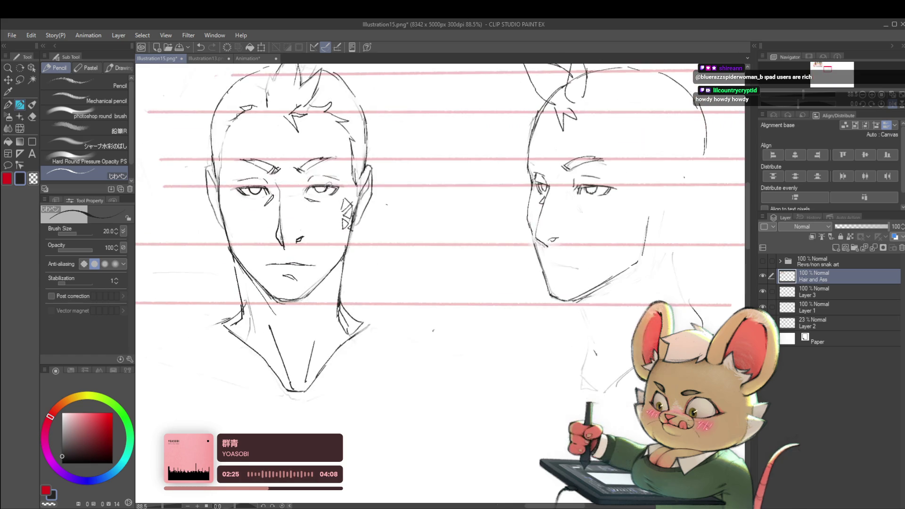
scroll(477, 176, right, 2)
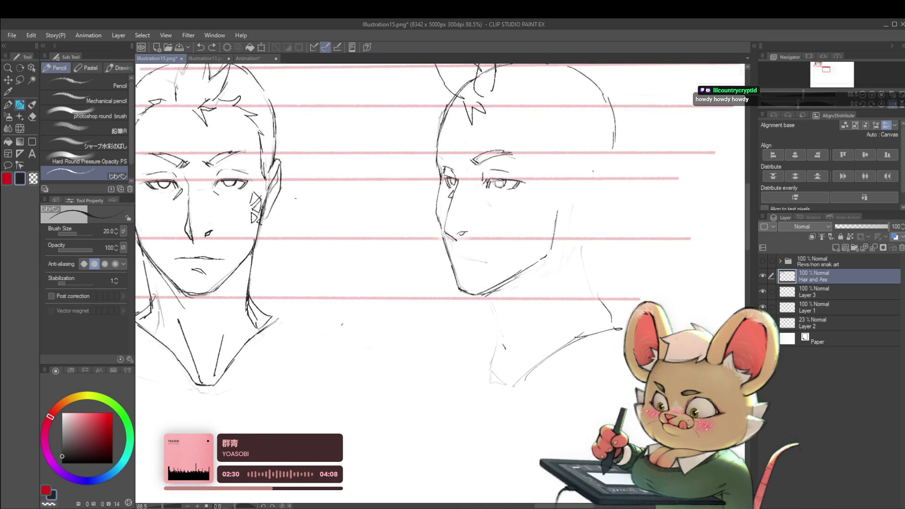
click(488, 181)
drag(488, 181, 386, 206)
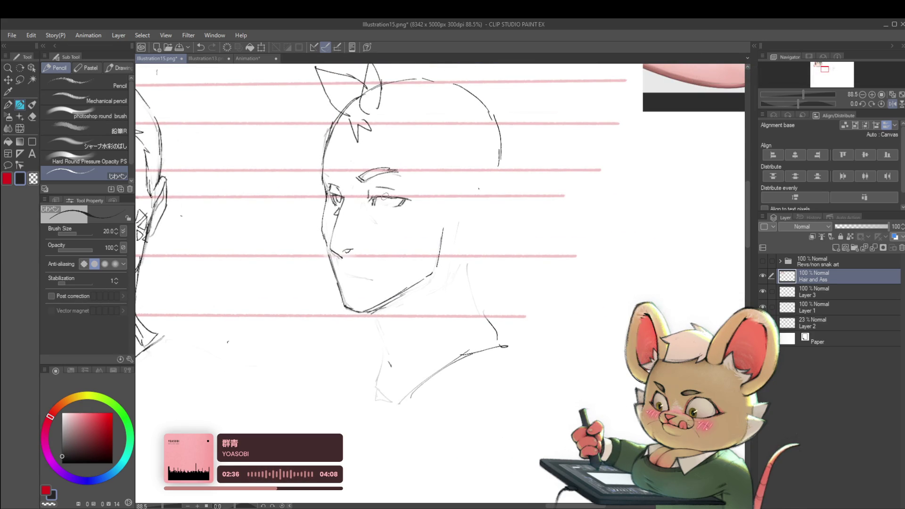
drag(377, 194, 379, 202)
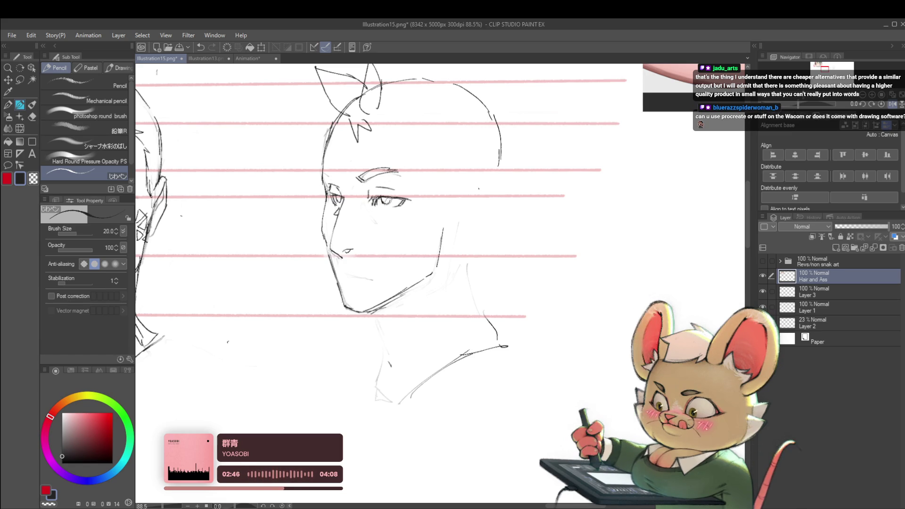
scroll(386, 199, down, 5)
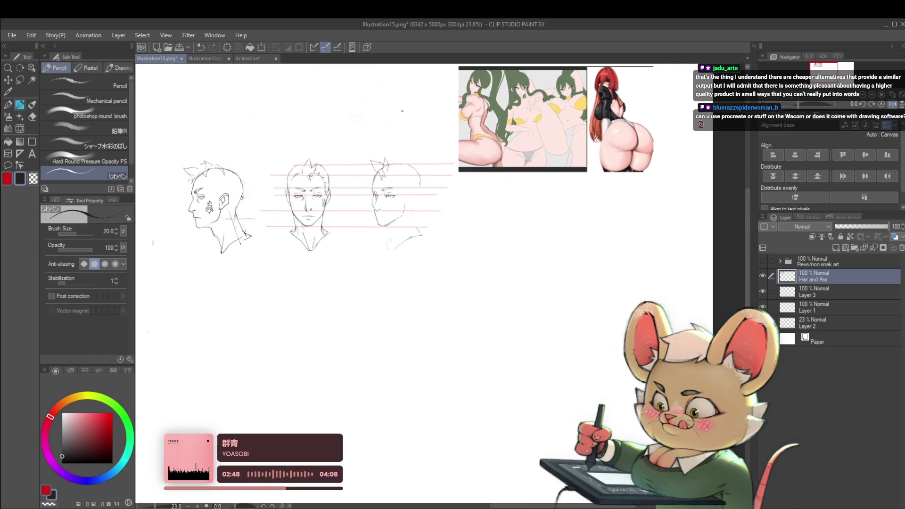
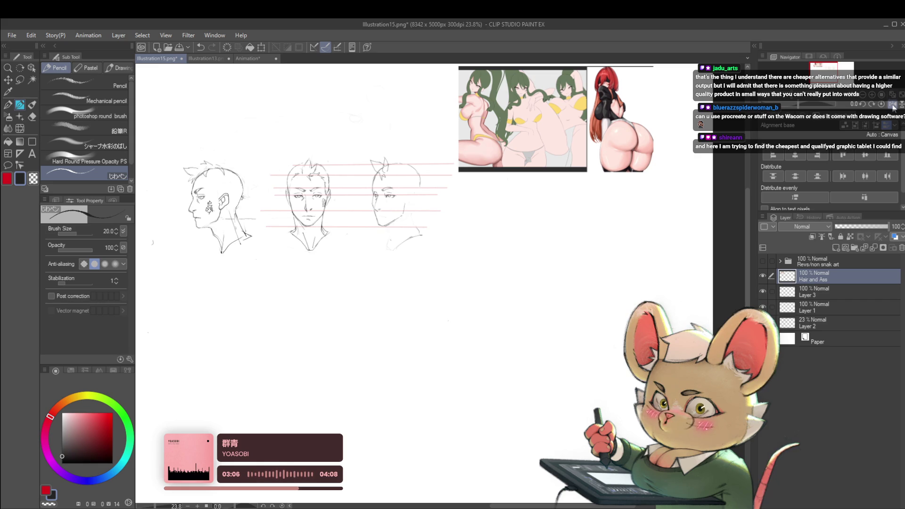
Step: Zoom in and pencil eyelash marks at the three-quarter head's outer eye corner
scroll(532, 191, up, 5)
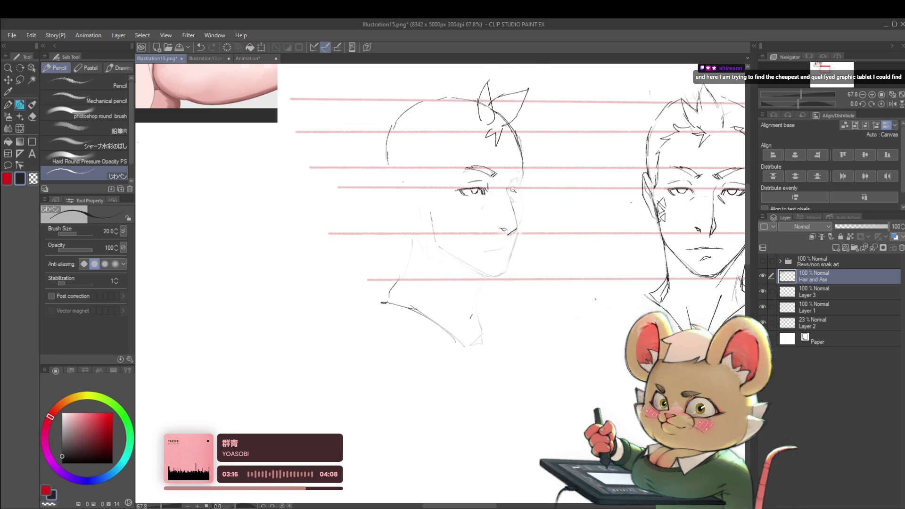
scroll(513, 190, up, 2)
drag(504, 192, 516, 188)
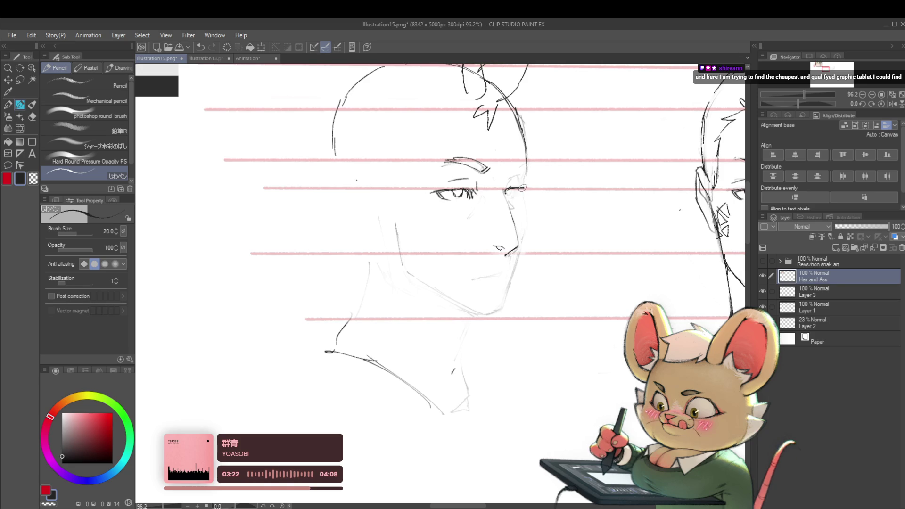
drag(522, 188, 515, 189)
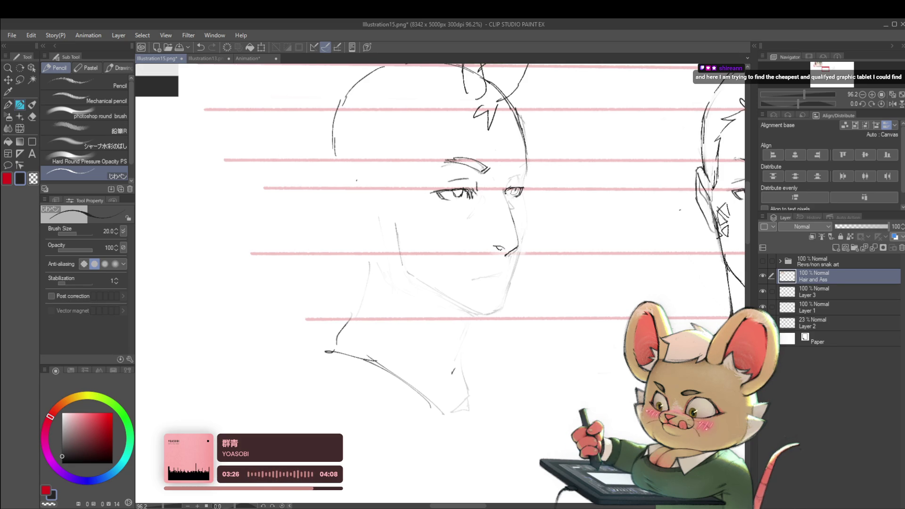
scroll(513, 189, down, 5)
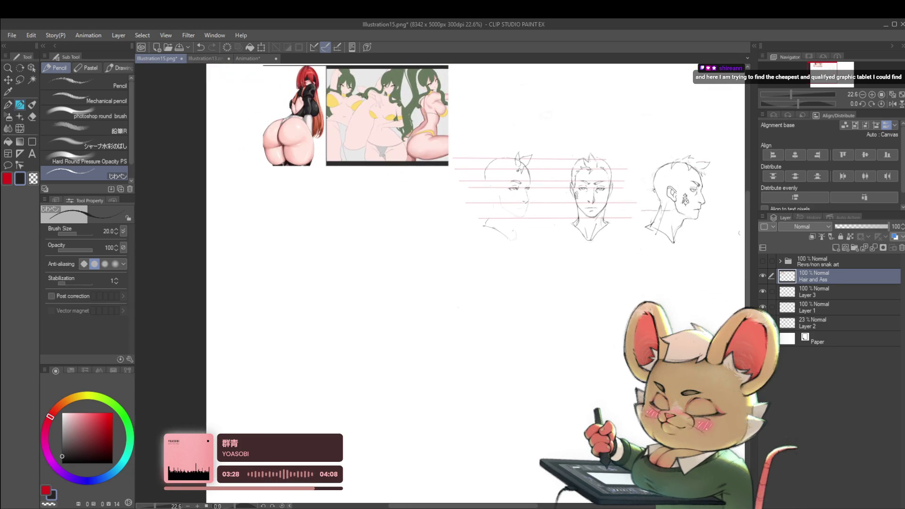
Step: Check the sketch mirrored, then redraw the jaw line running toward the chin
click(892, 104)
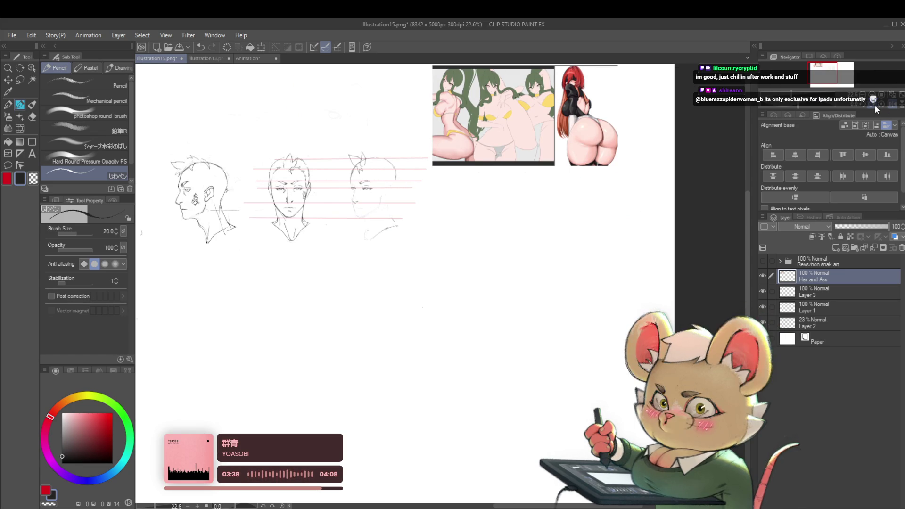
scroll(350, 187, up, 5)
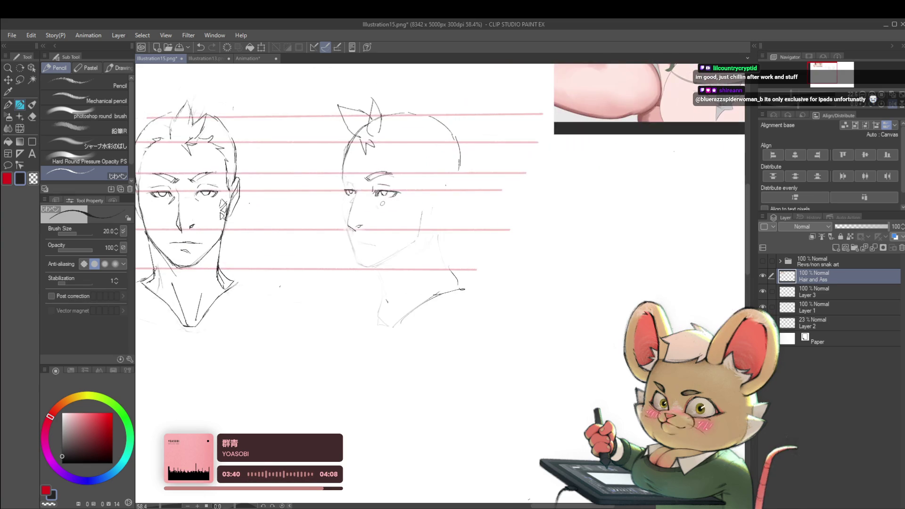
scroll(350, 189, up, 3)
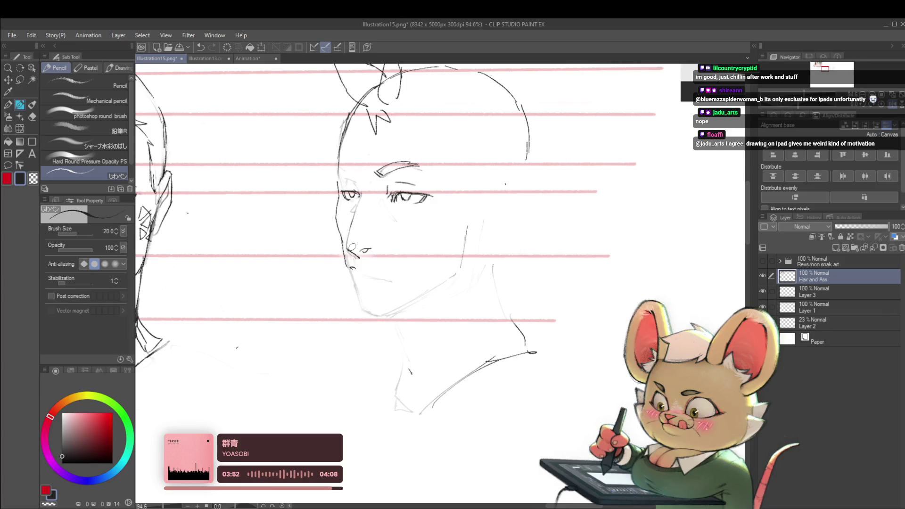
scroll(338, 192, down, 3)
scroll(363, 278, up, 2)
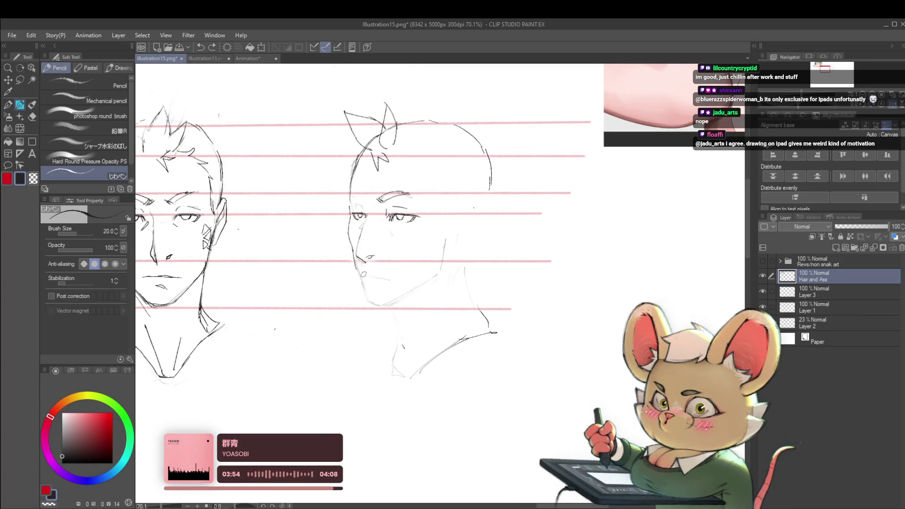
drag(361, 272, 389, 280)
scroll(389, 280, down, 2)
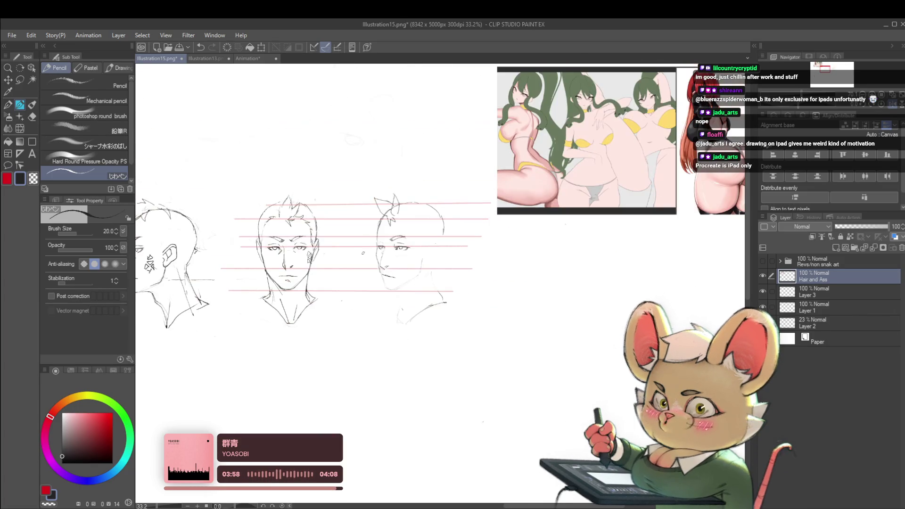
scroll(378, 271, up, 4)
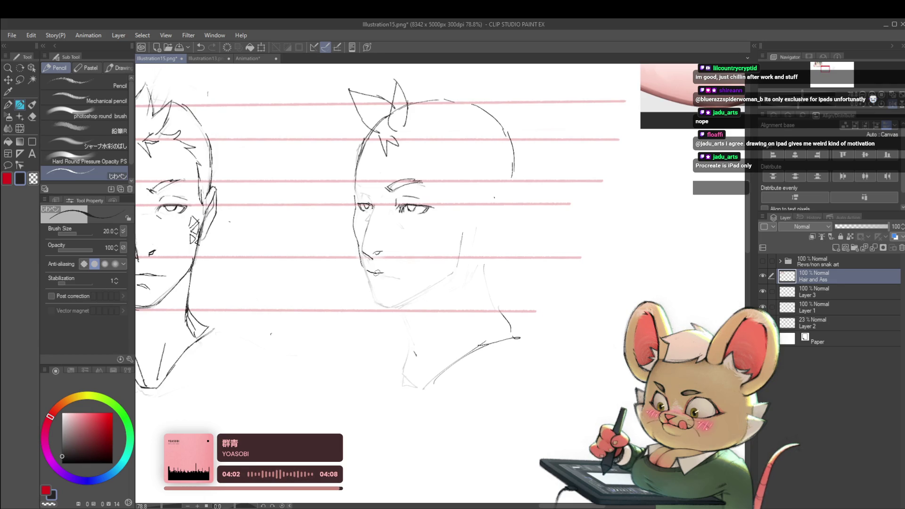
drag(368, 270, 396, 277)
scroll(393, 275, down, 5)
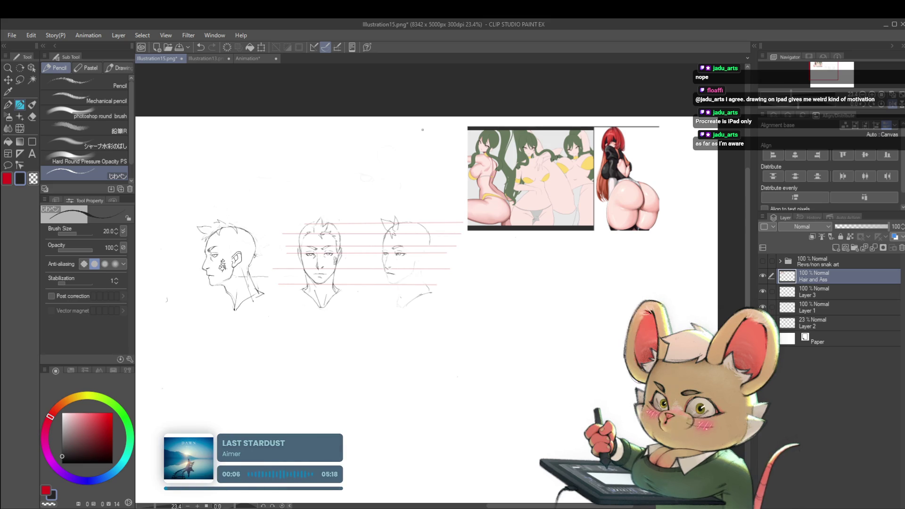
Step: Compare the turnaround heads in mirrored view, zooming and panning across them
key(h)
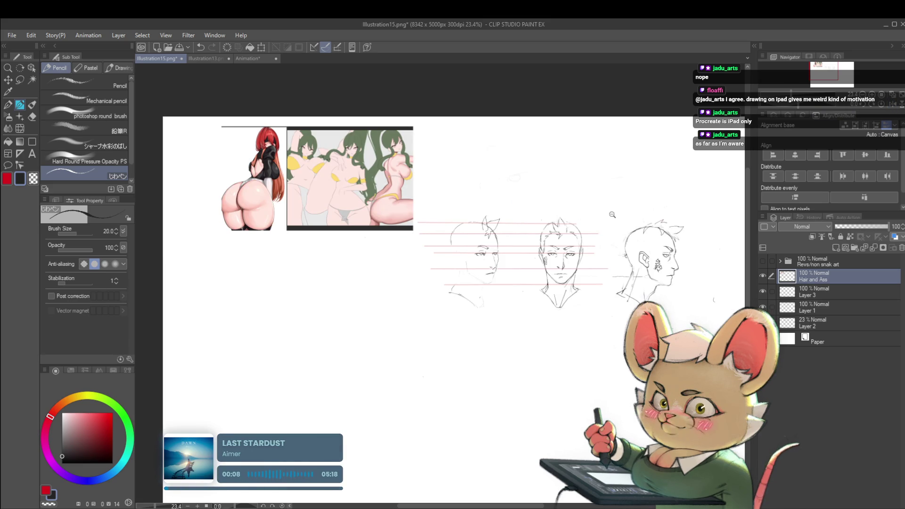
click(612, 215)
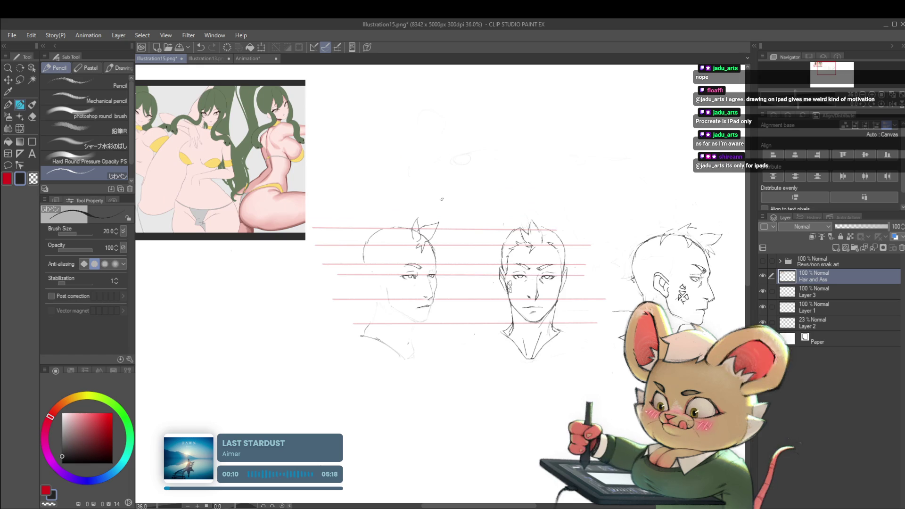
scroll(430, 307, up, 2)
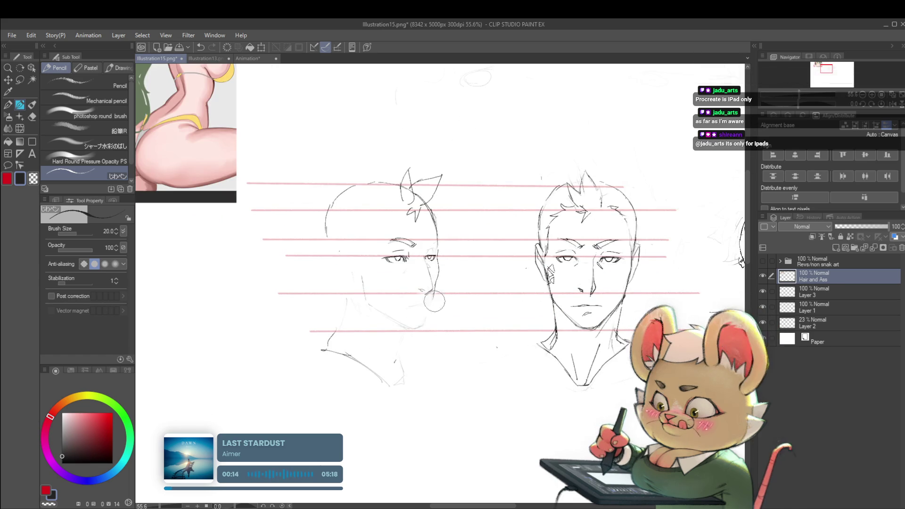
scroll(435, 308, down, 2)
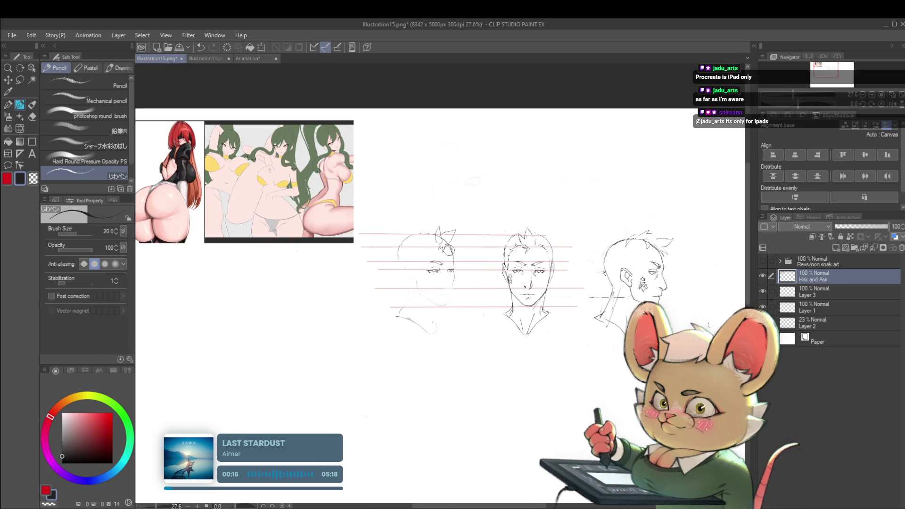
click(892, 104)
scroll(434, 269, up, 3)
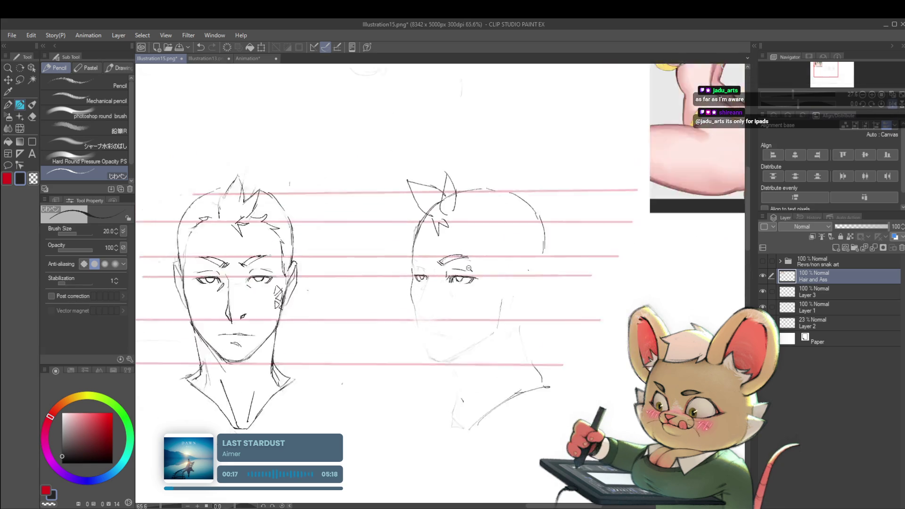
mouse_move(421, 279)
mouse_down()
mouse_move(572, 225)
mouse_move(684, 228)
mouse_move(743, 209)
mouse_move(514, 243)
mouse_up()
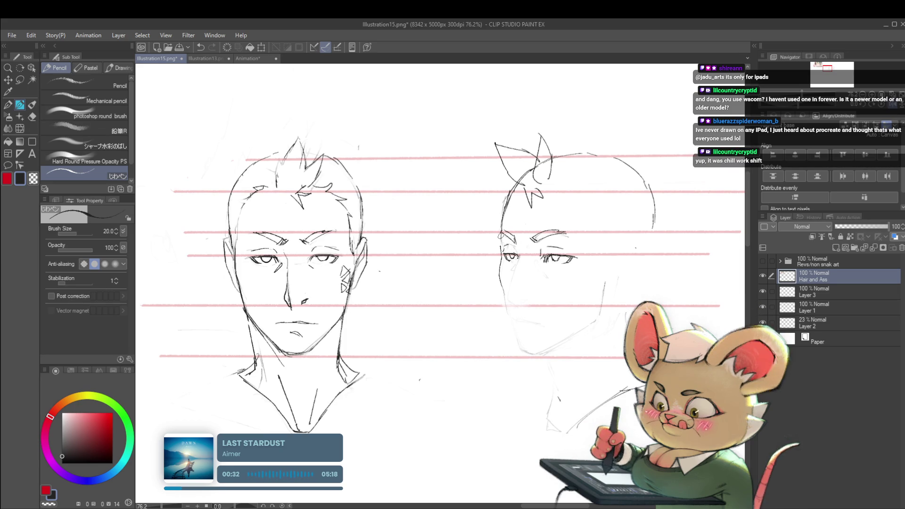
scroll(510, 220, down, 5)
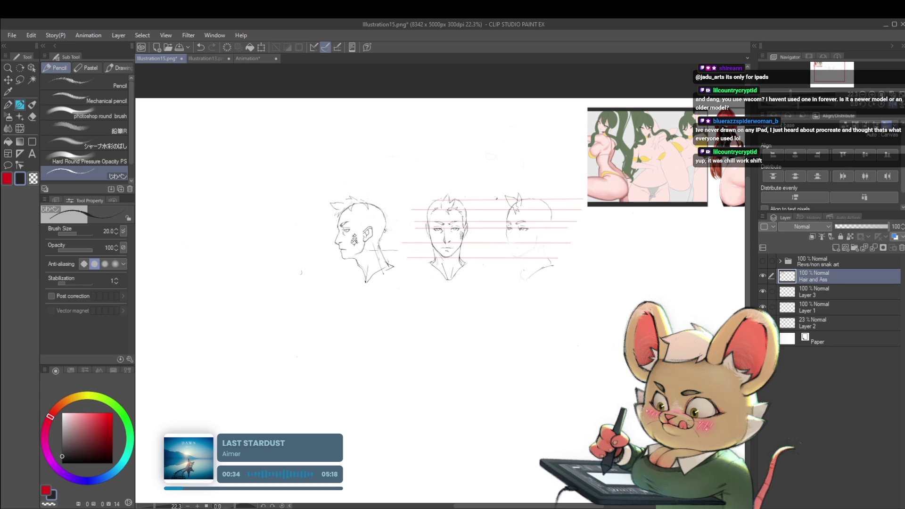
Step: Add a small pencil stroke by the three-quarter head's eye, then restore normal orientation
click(890, 108)
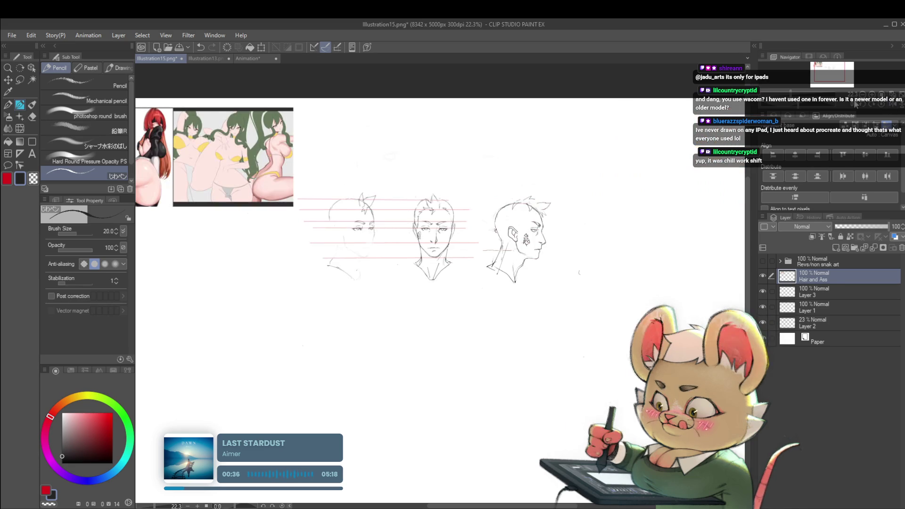
scroll(362, 220, up, 6)
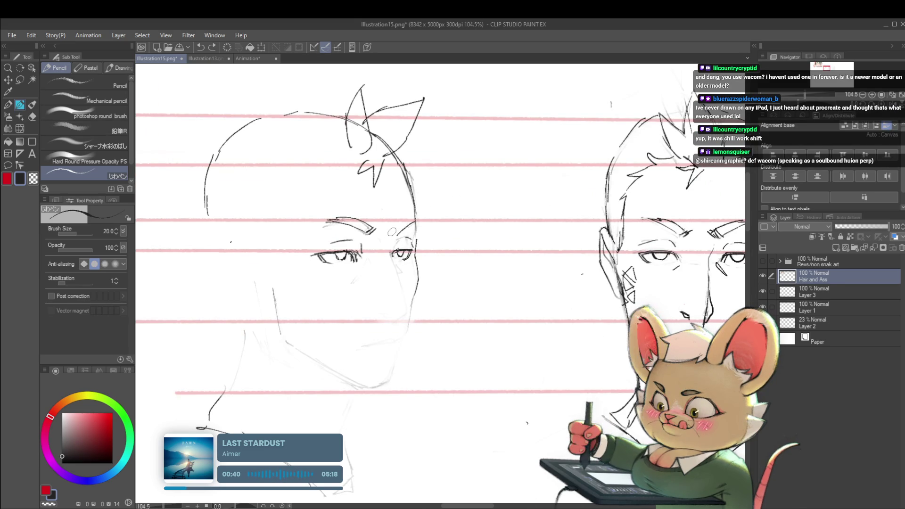
drag(391, 232, 416, 219)
scroll(426, 217, down, 5)
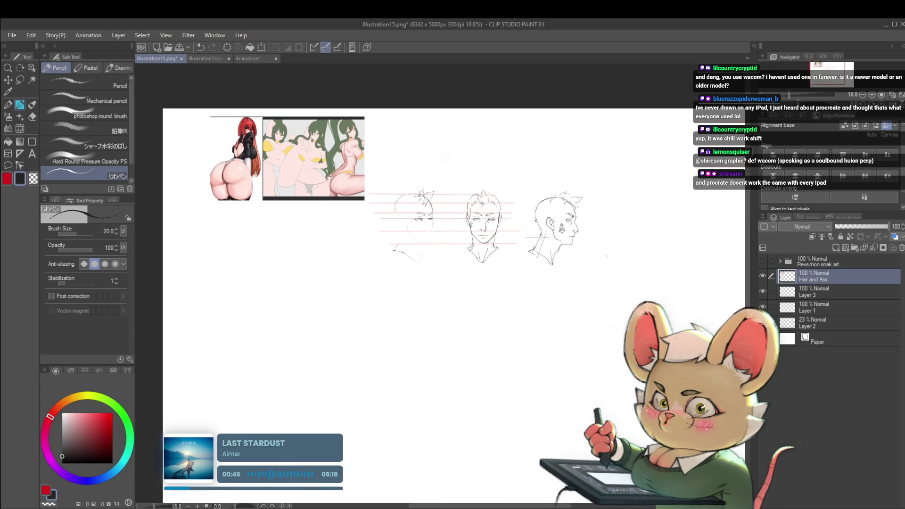
key(h)
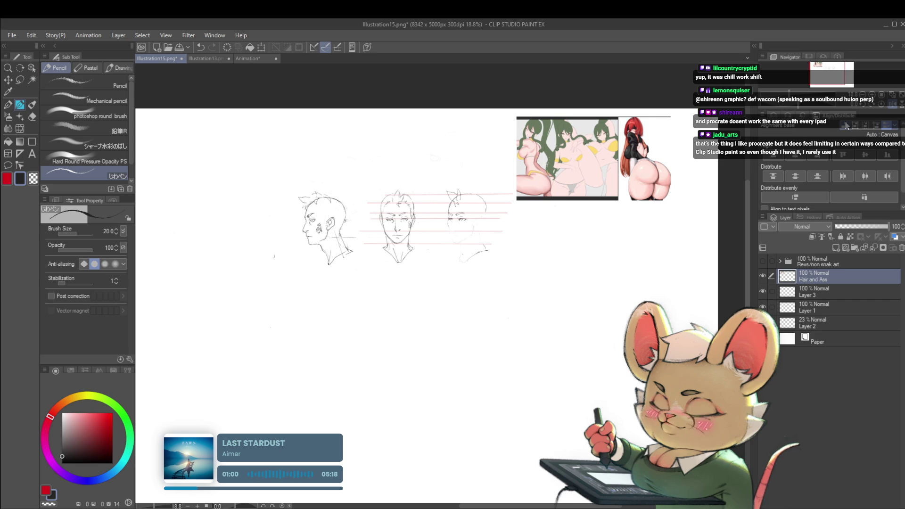
scroll(500, 208, up, 3)
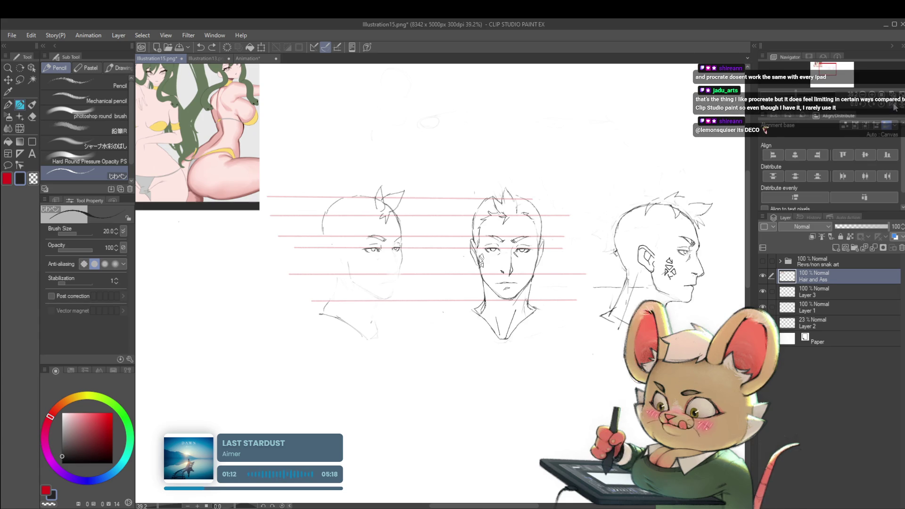
key(h)
scroll(488, 235, up, 4)
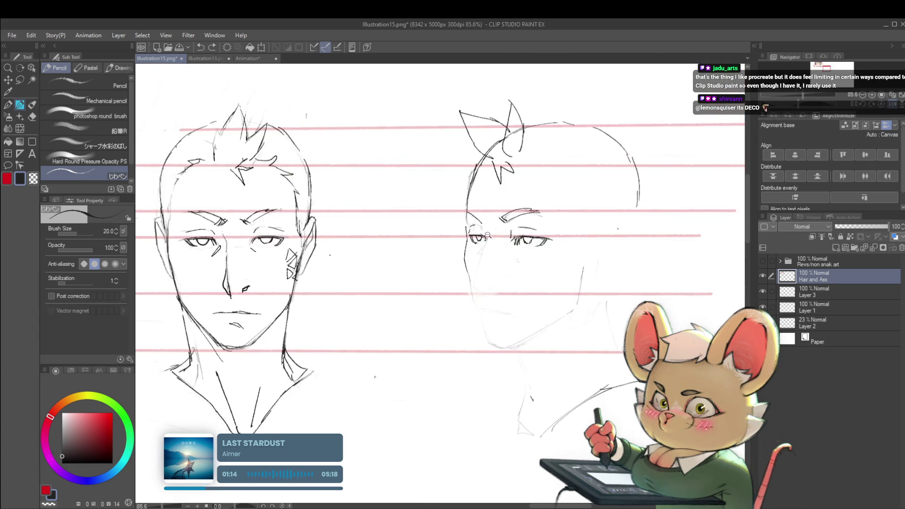
scroll(487, 235, up, 2)
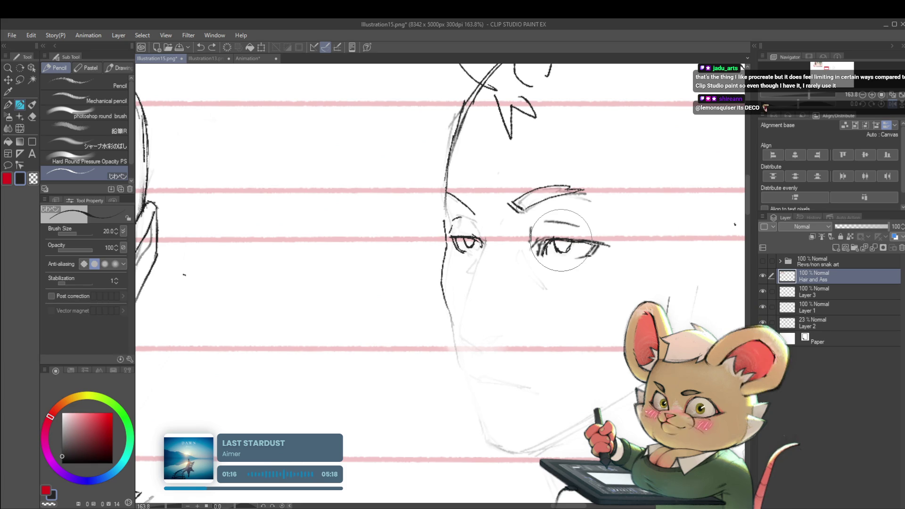
Step: Lasso-select the three-quarter head's eye and scale/rotate it with Ctrl+T
key(j)
key(bracketleft)
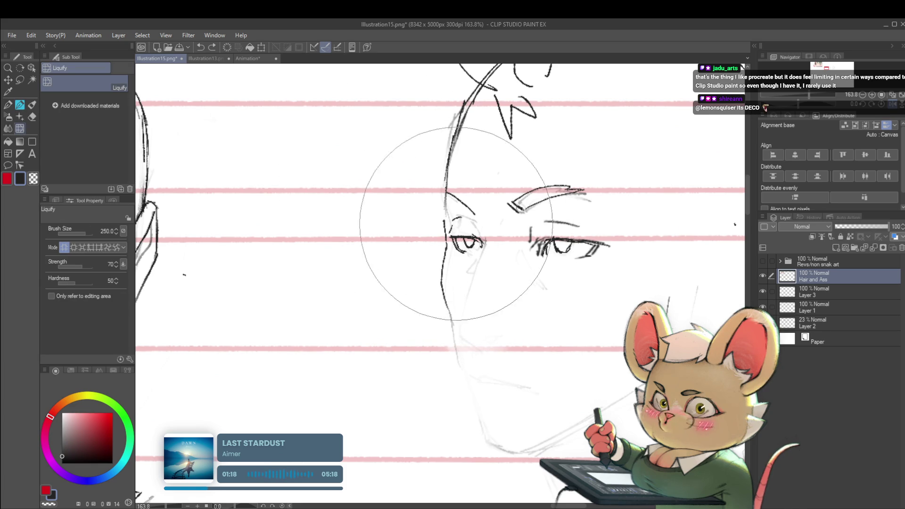
key(bracketleft)
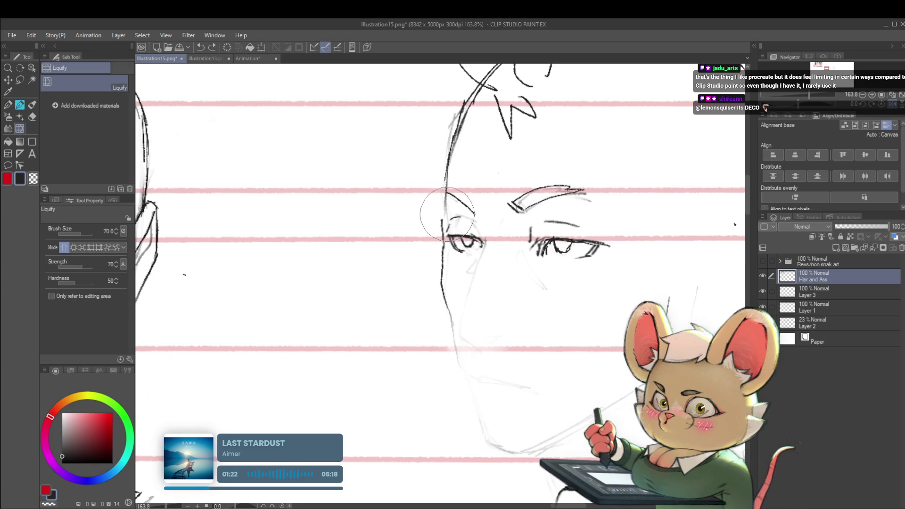
key(m)
mouse_move(457, 257)
mouse_down()
mouse_move(443, 224)
mouse_move(495, 233)
mouse_move(488, 252)
mouse_up()
key(ctrl+t)
key(Return)
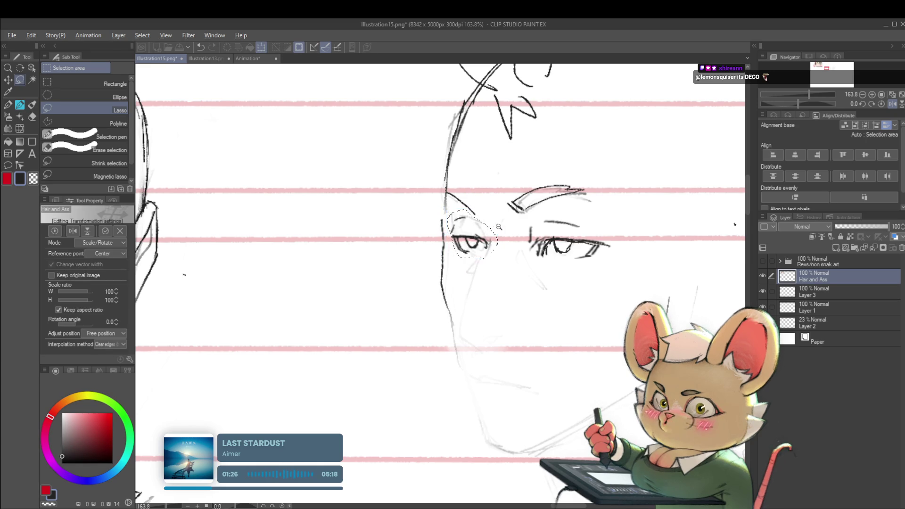
Step: Check the reshaped eye in mirrored view, then flip back to normal
scroll(485, 231, down, 5)
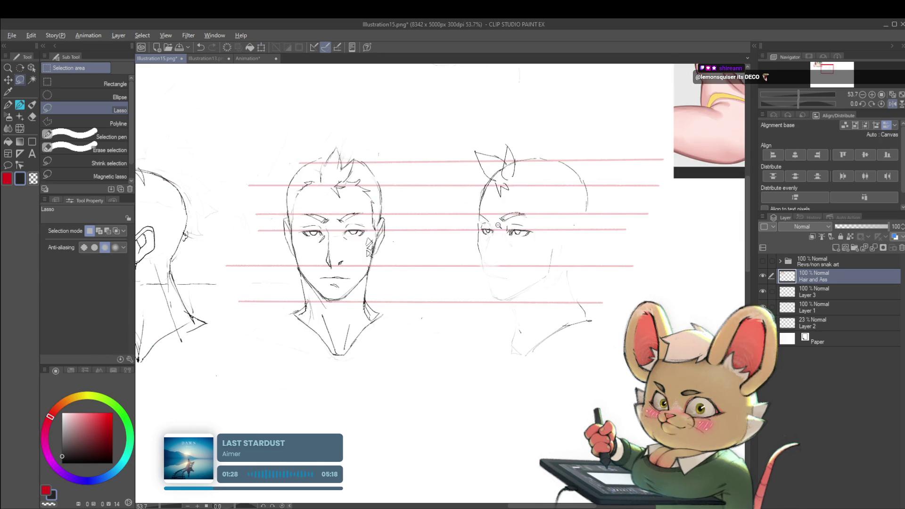
scroll(498, 225, up, 5)
scroll(489, 264, down, 6)
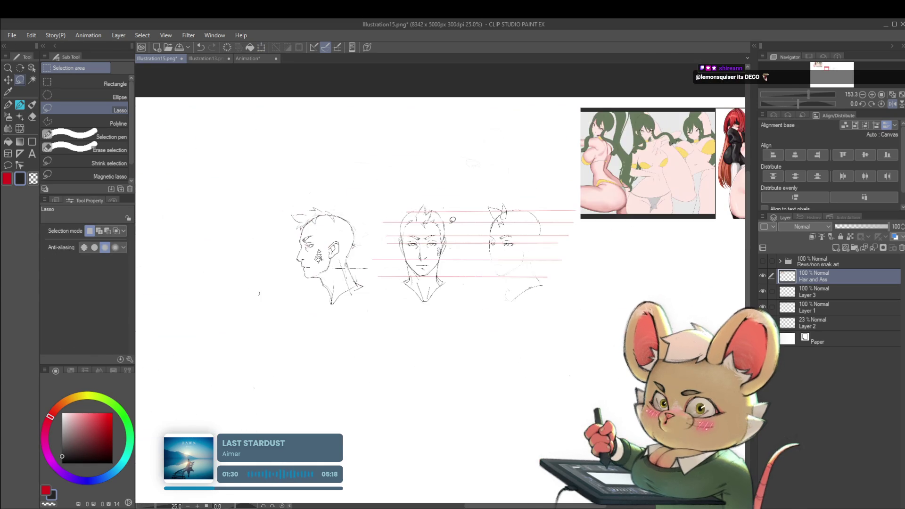
click(893, 104)
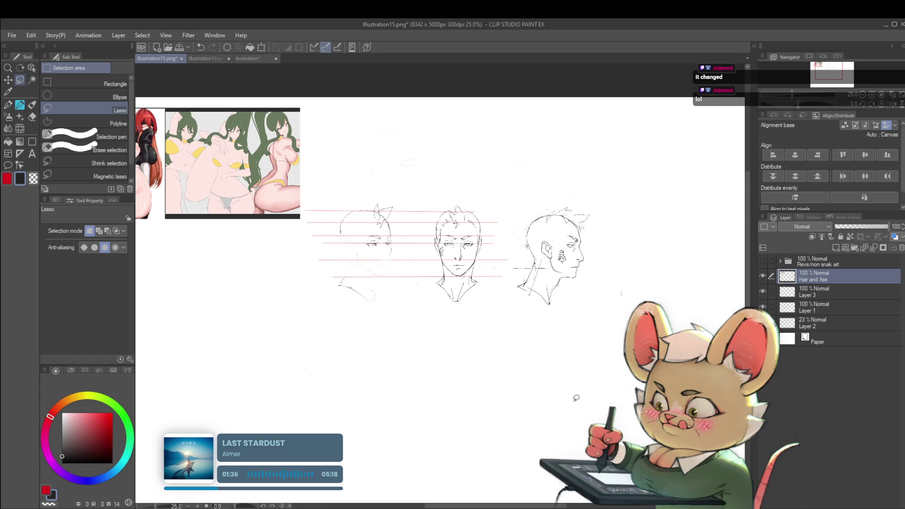
scroll(408, 246, up, 5)
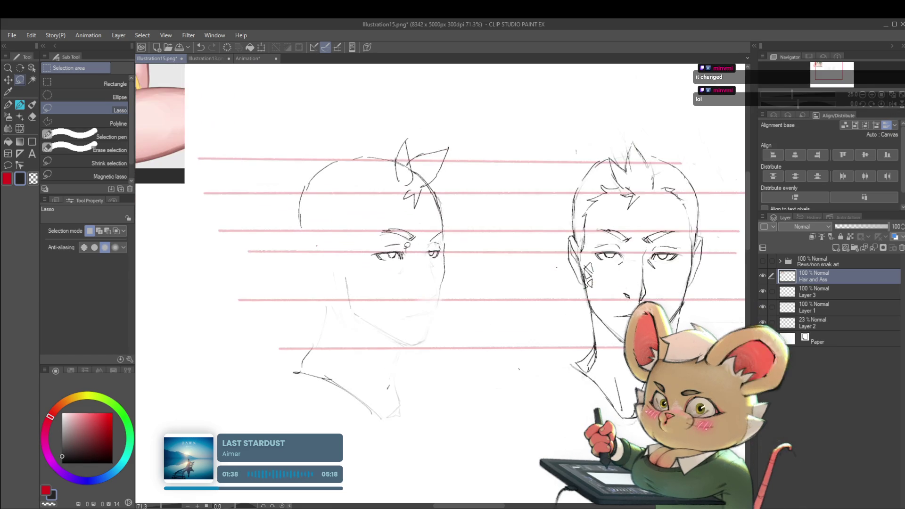
scroll(426, 264, up, 3)
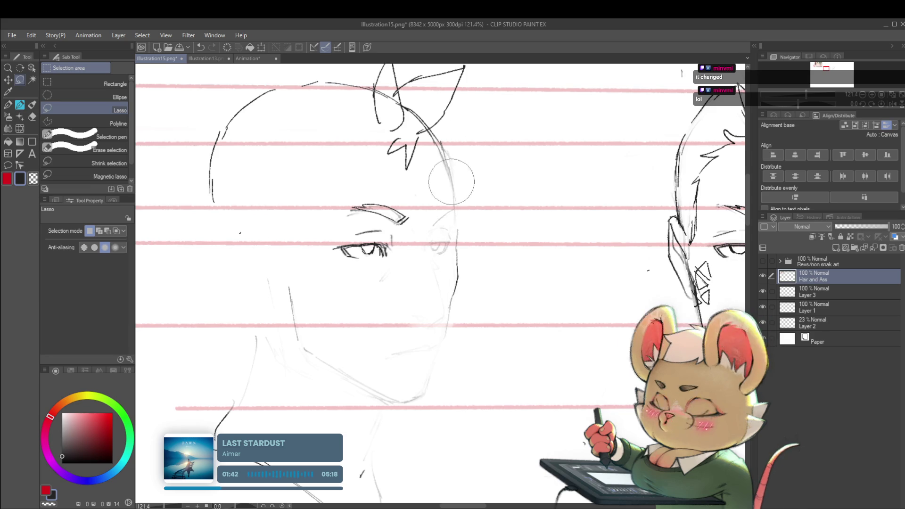
click(894, 106)
Step: Redraw the three-quarter head's contour with a darker pencil line
key(p)
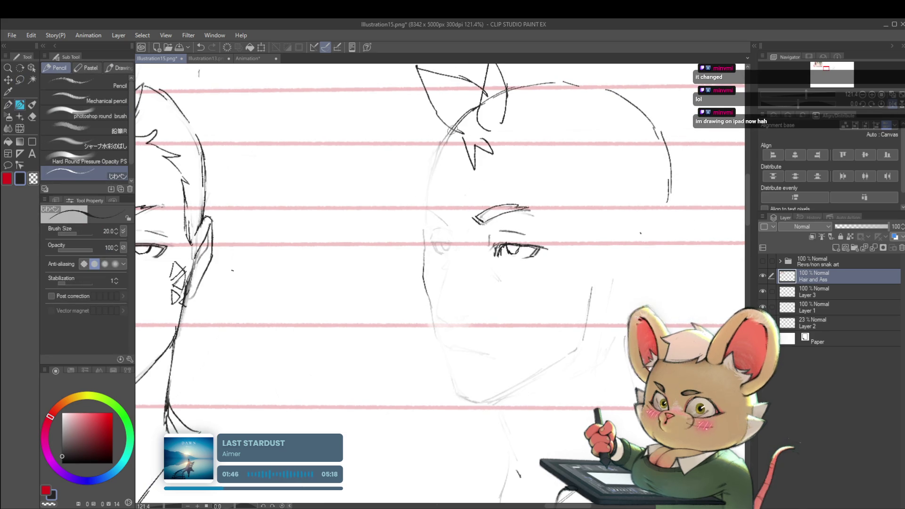
drag(451, 130, 433, 165)
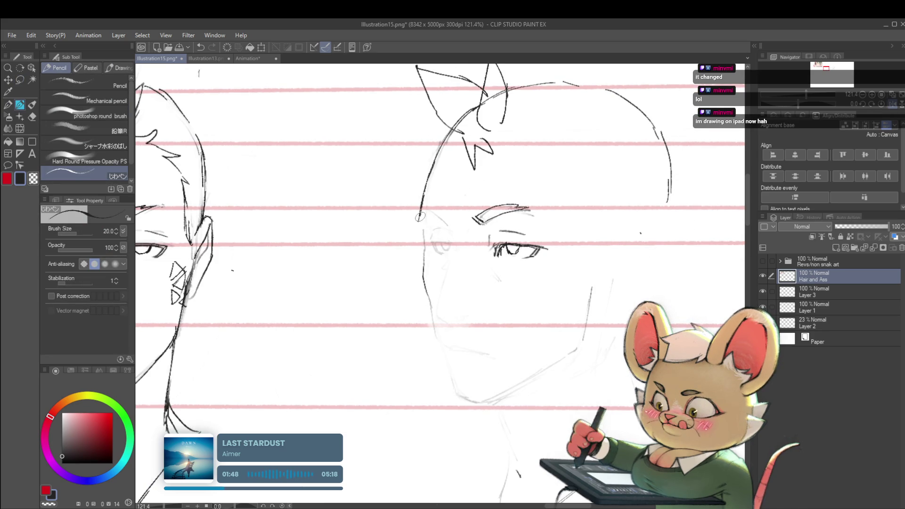
key(ctrl+z)
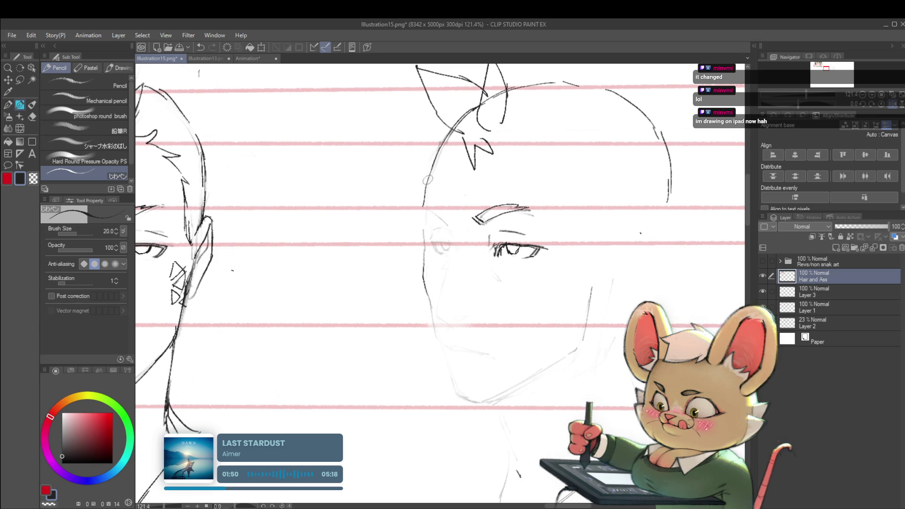
drag(440, 147, 421, 214)
Step: Check the sketches in mirrored view, then return to normal orientation
scroll(422, 225, down, 5)
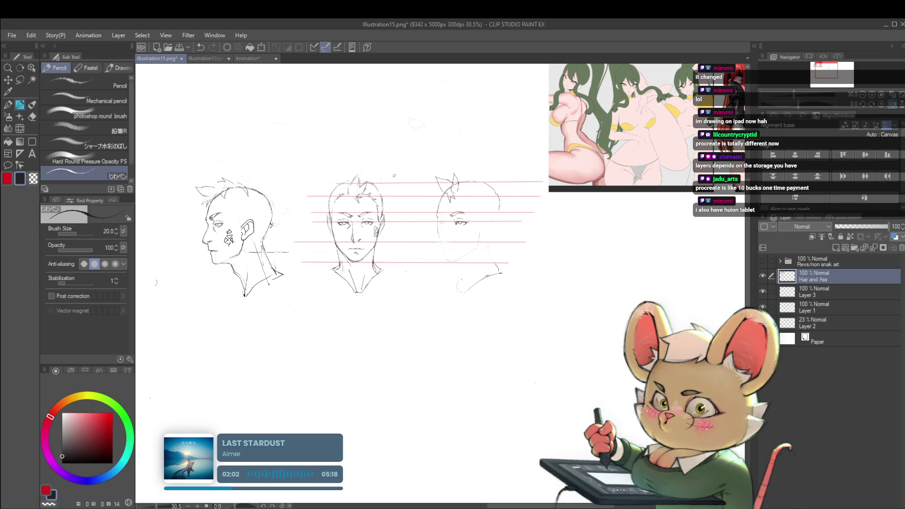
click(892, 104)
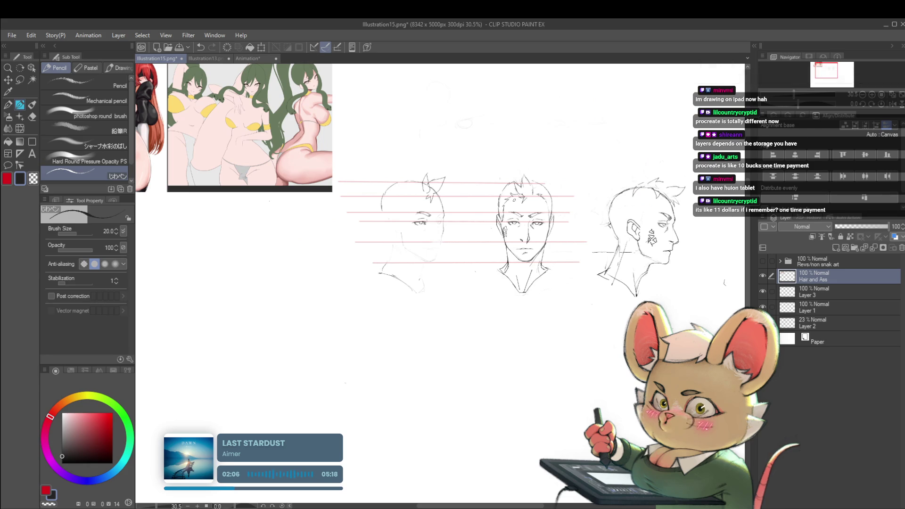
scroll(493, 186, up, 5)
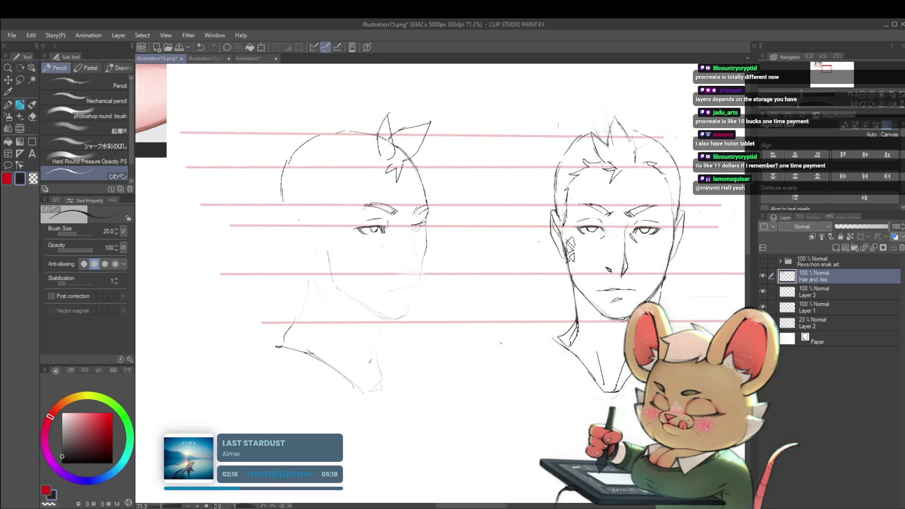
scroll(421, 222, down, 4)
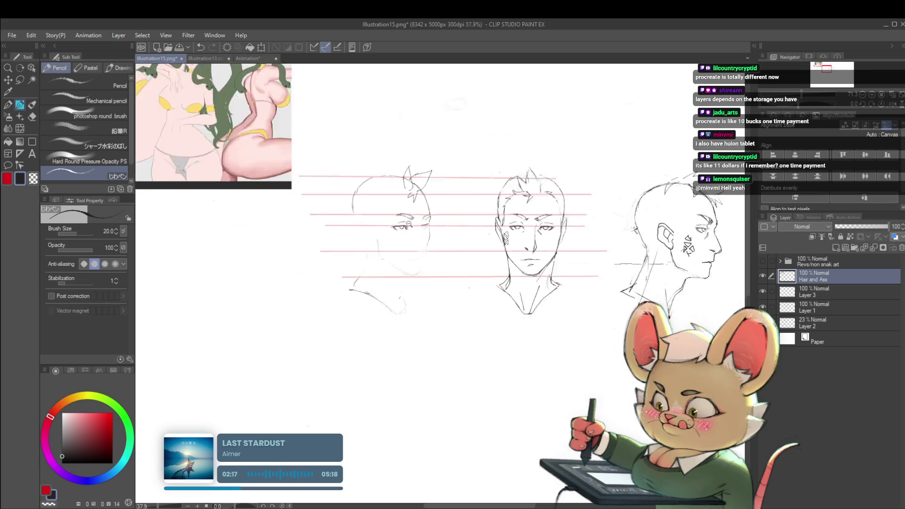
click(892, 104)
scroll(447, 231, up, 5)
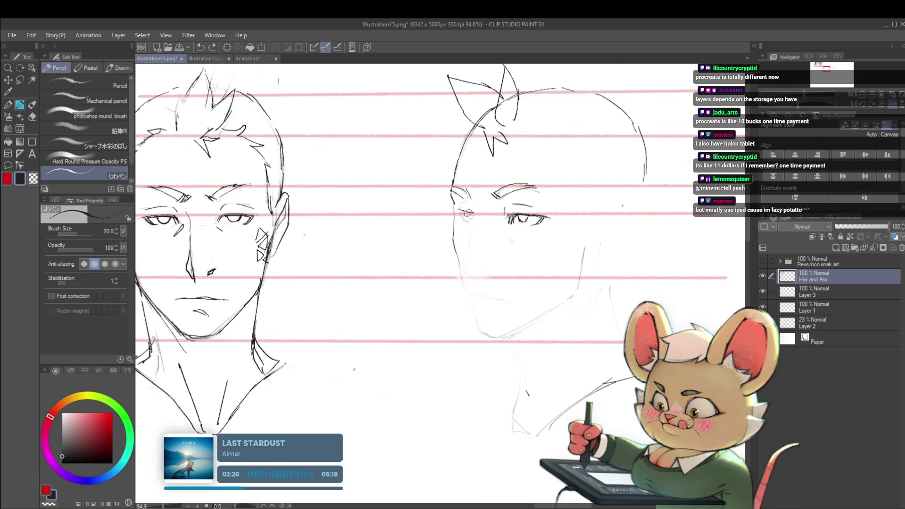
Step: Try short strokes at the three-quarter face's eye, then undo them
drag(473, 214, 471, 214)
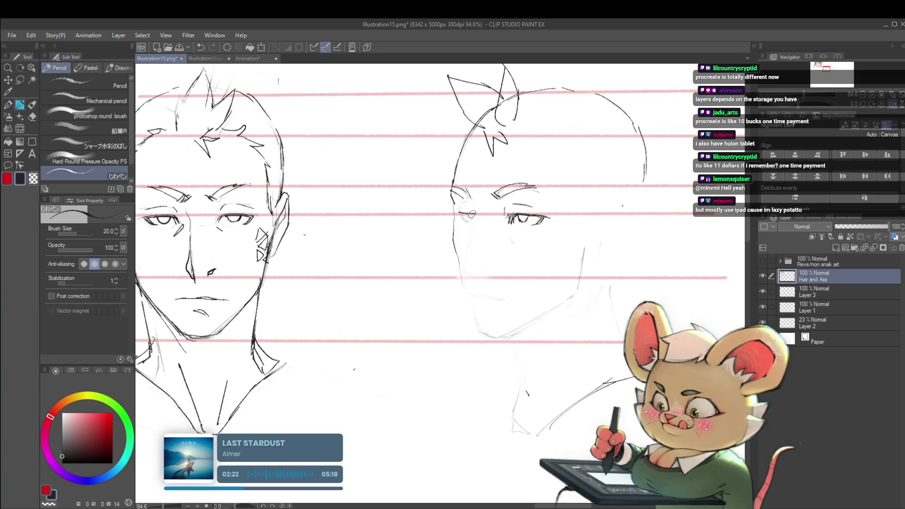
key(ctrl+z)
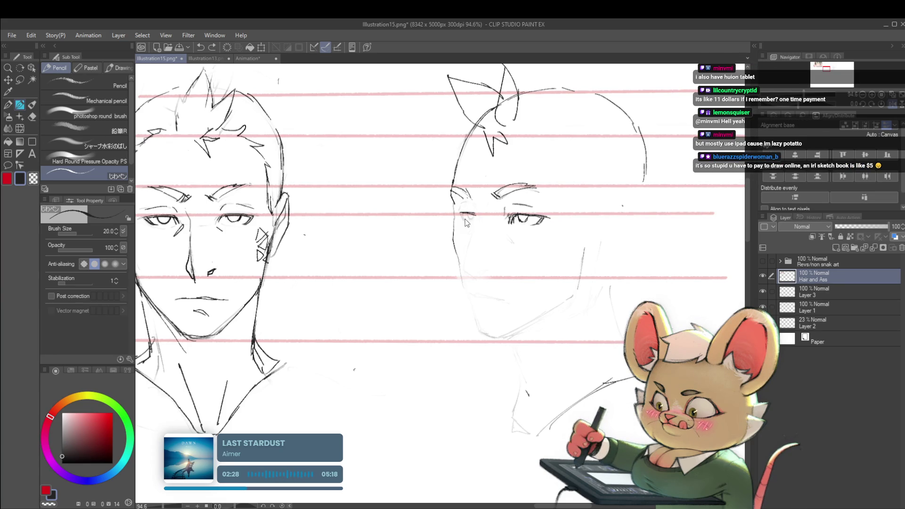
drag(462, 218, 467, 217)
scroll(469, 217, down, 5)
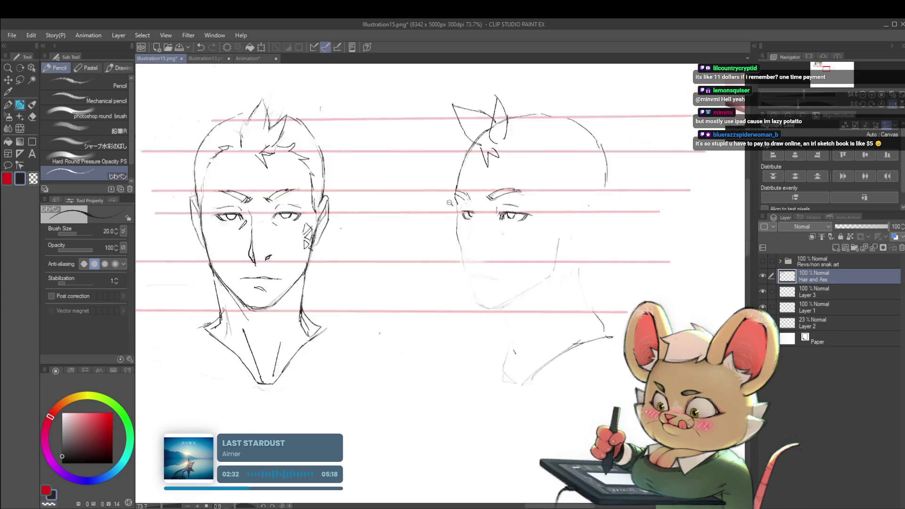
scroll(471, 198, up, 8)
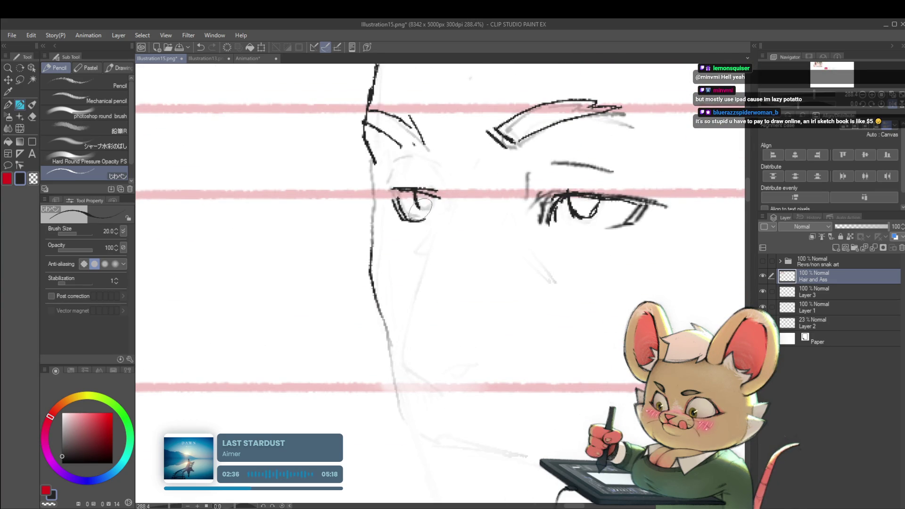
key(ctrl+z)
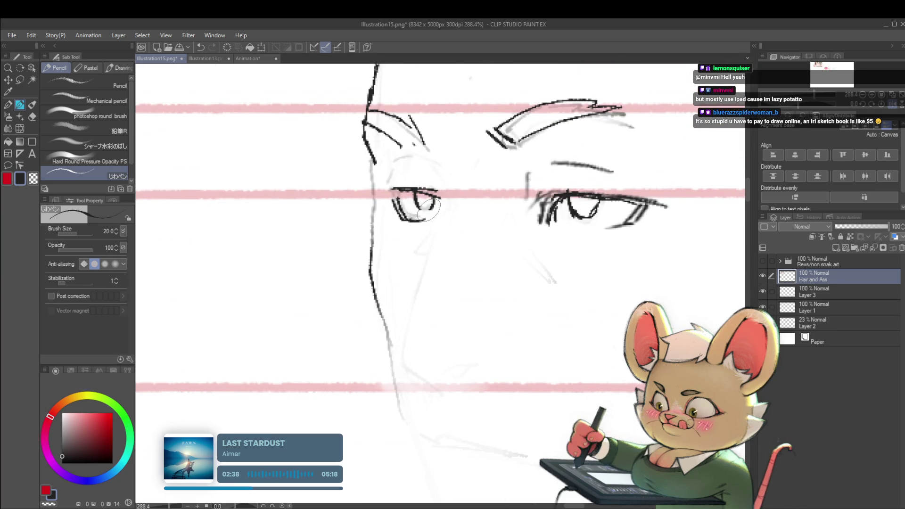
scroll(431, 175, down, 8)
scroll(430, 176, down, 1)
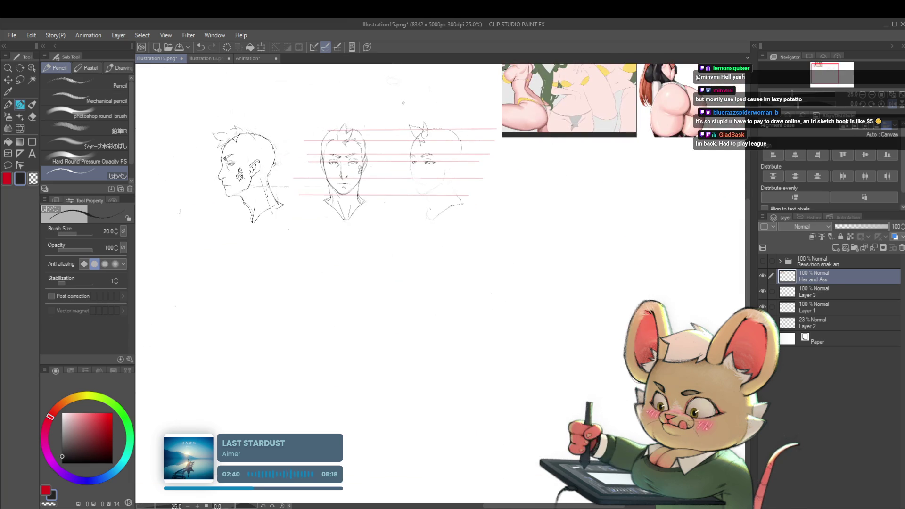
Step: Compare the heads mirrored, flip back, and undo the last hair stroke
key(h)
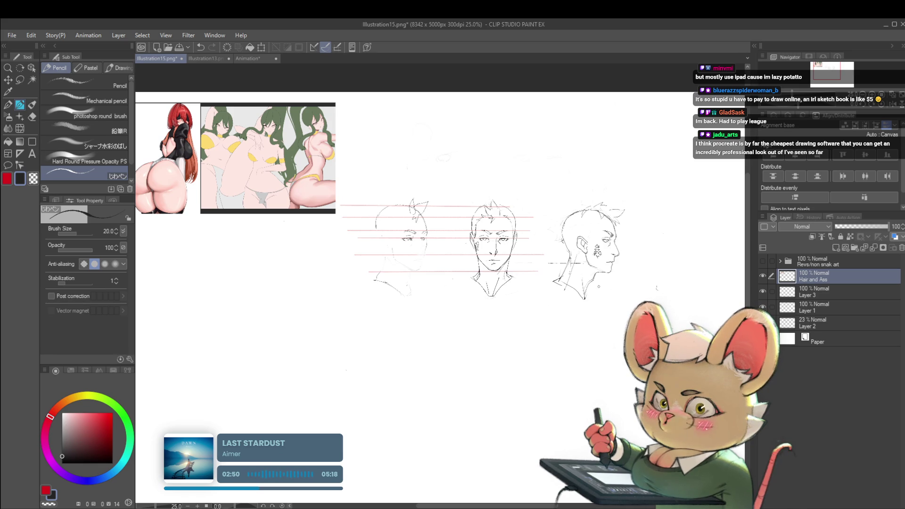
key(h)
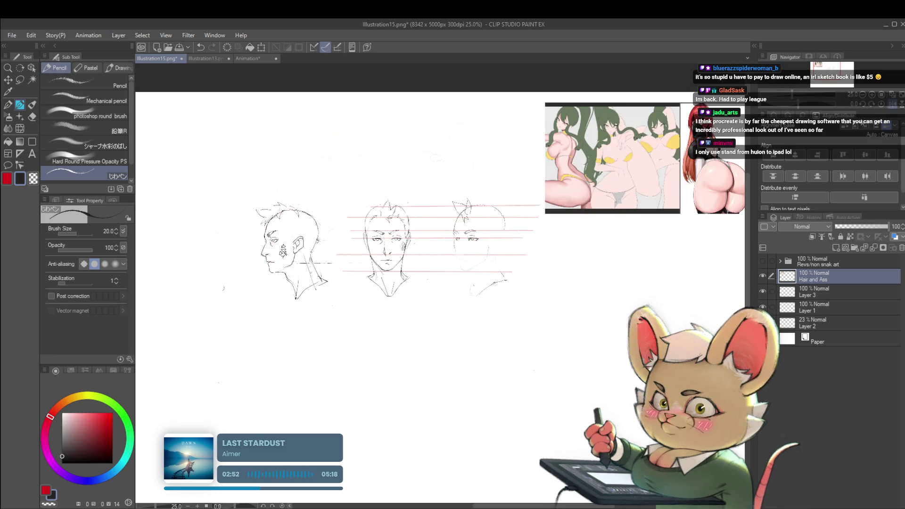
drag(496, 198, 507, 211)
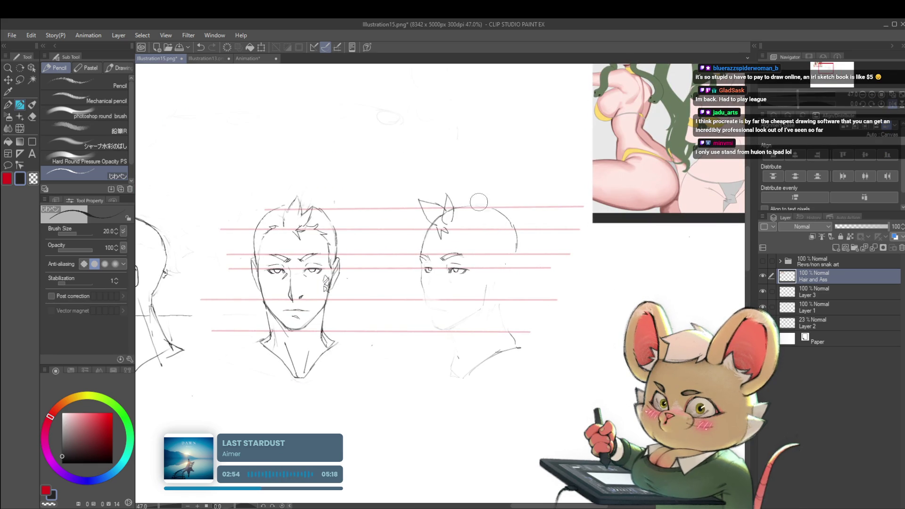
key(ctrl+z)
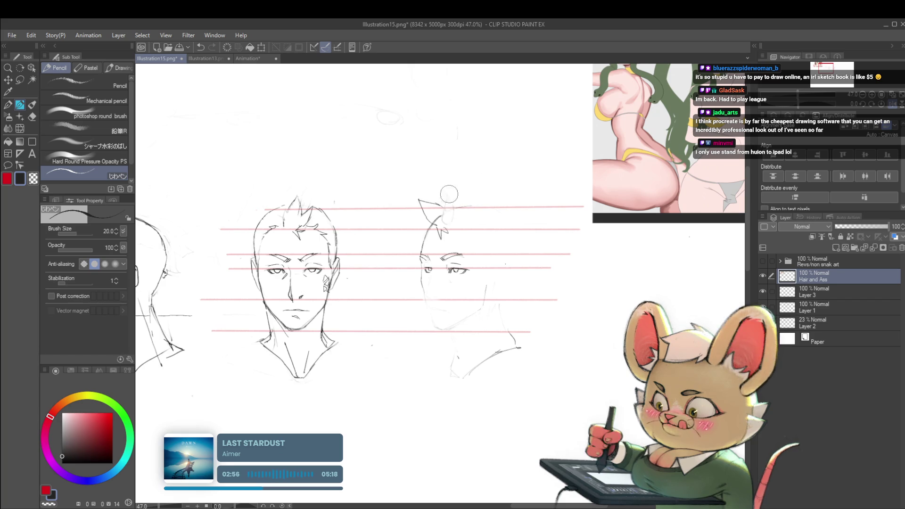
click(471, 183)
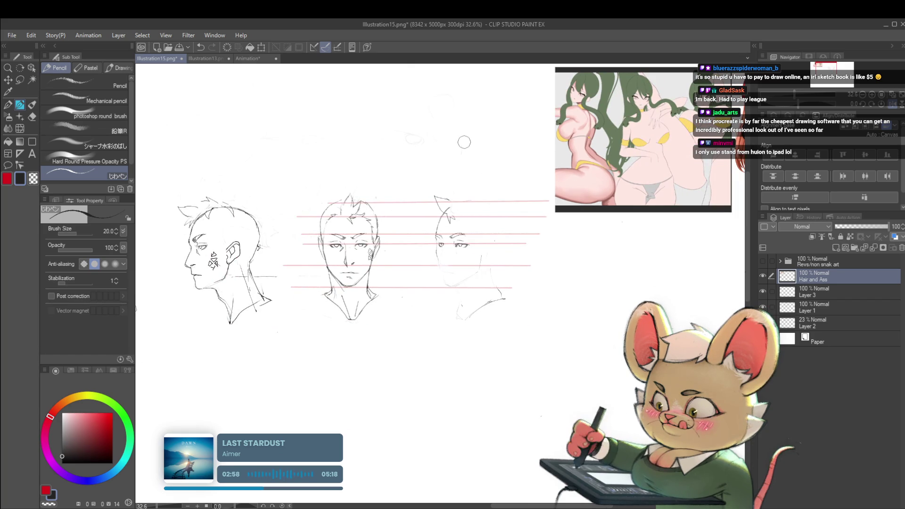
scroll(437, 244, up, 3)
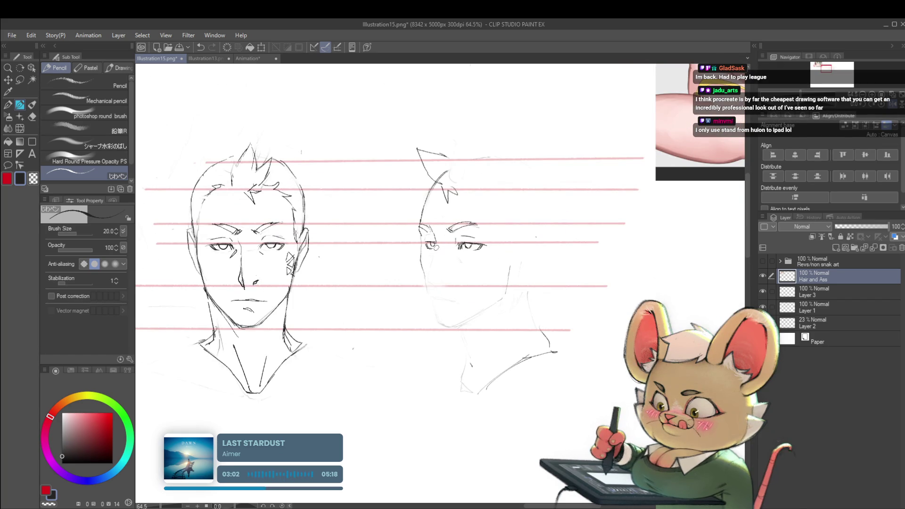
Step: Draw the cheek line below the eye and a short stroke along the jaw
drag(436, 247, 431, 274)
scroll(468, 260, down, 3)
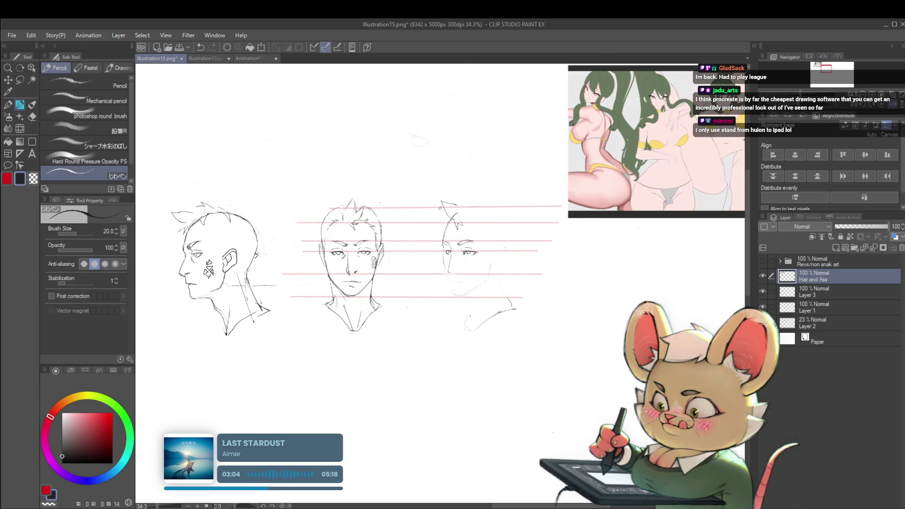
scroll(450, 267, up, 2)
scroll(452, 265, up, 2)
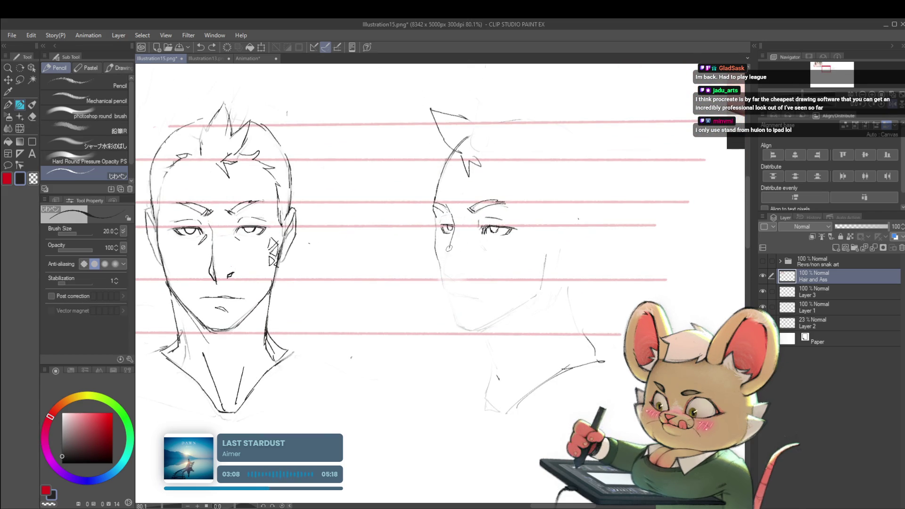
drag(446, 264, 456, 279)
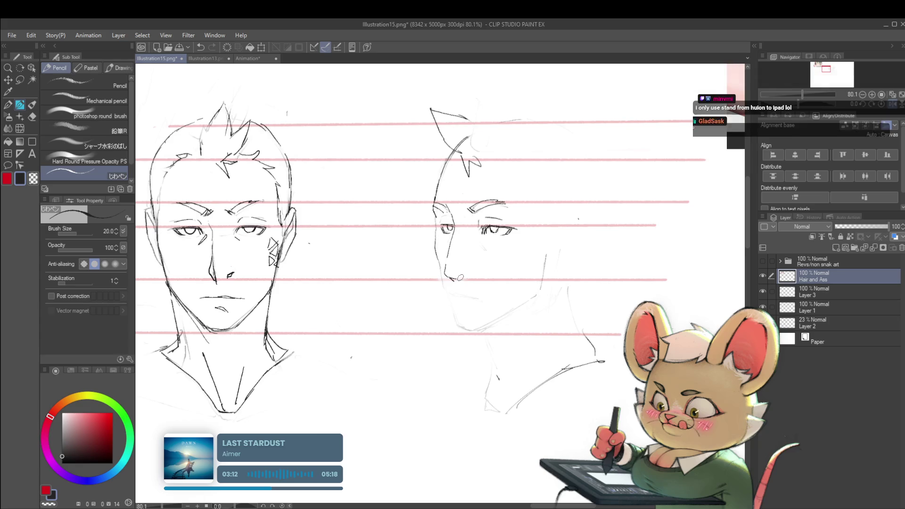
scroll(461, 276, down, 5)
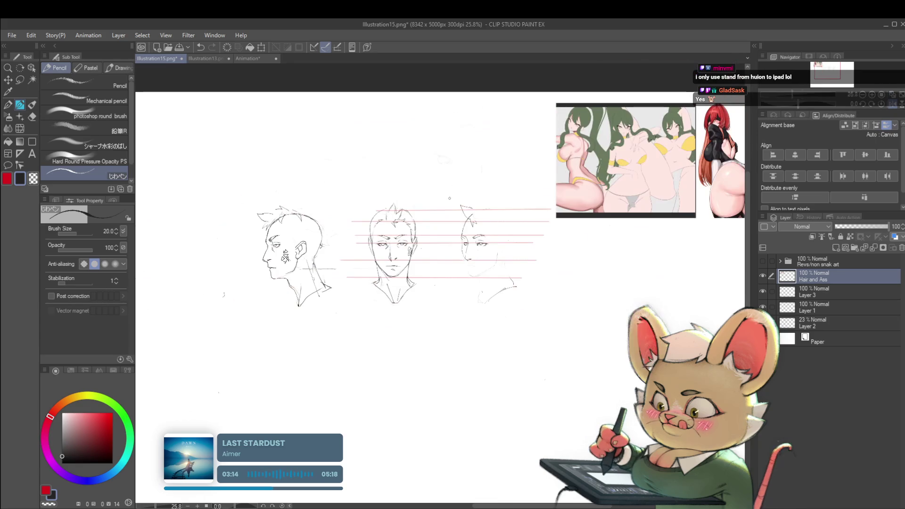
Step: After a mirrored check, redraw the cheek line left of the three-quarter head's eye
click(876, 106)
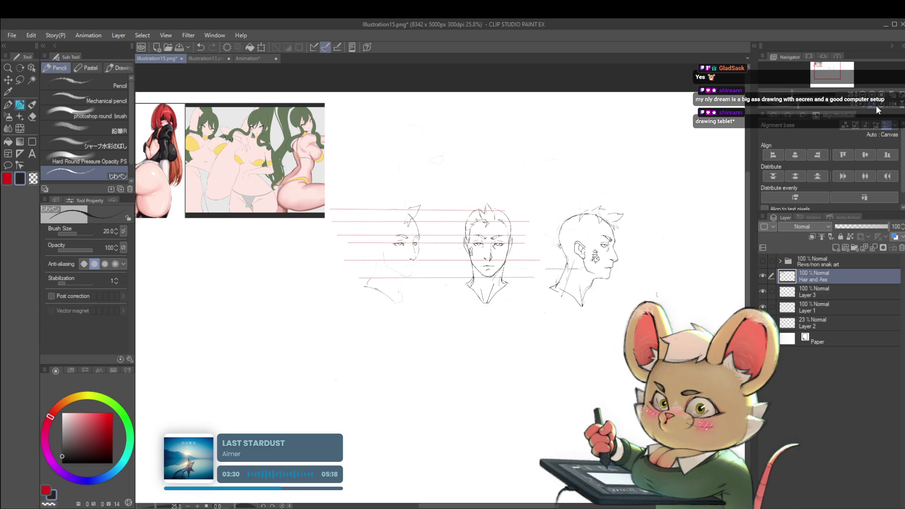
click(889, 105)
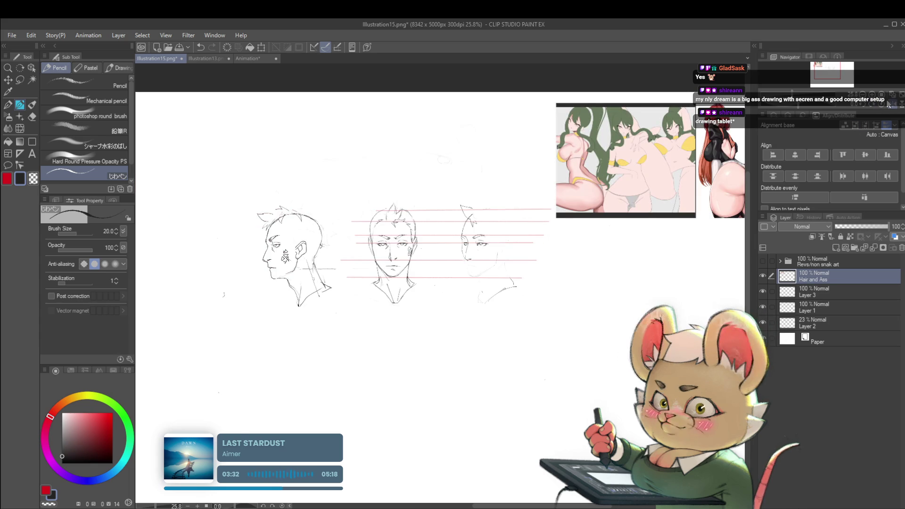
scroll(470, 220, up, 5)
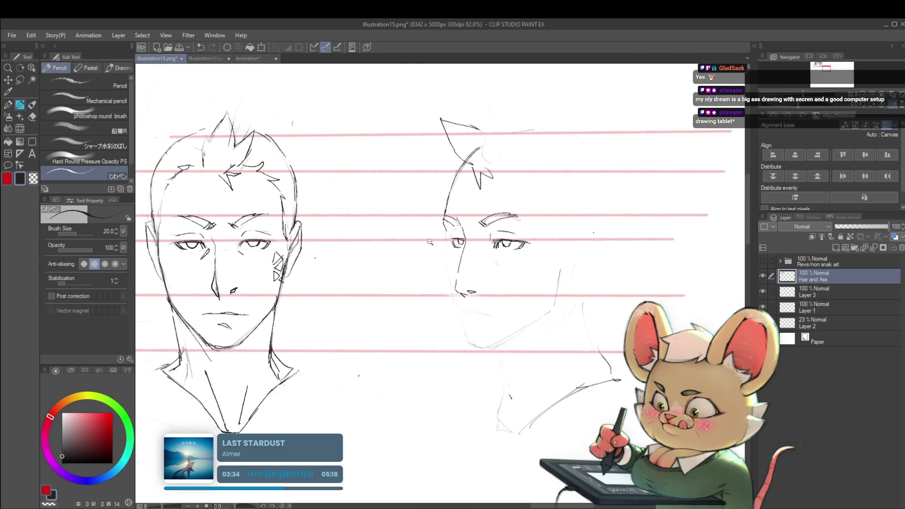
scroll(430, 242, down, 5)
scroll(413, 203, up, 7)
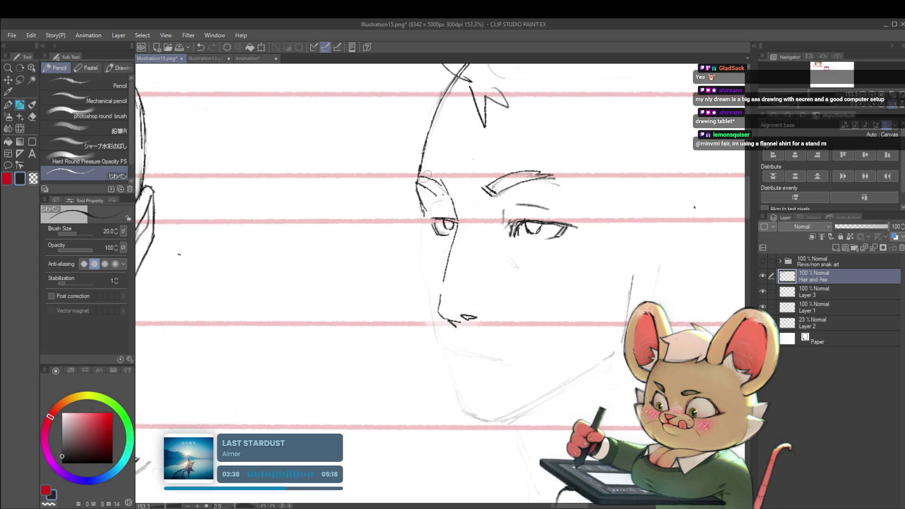
scroll(407, 105, down, 2)
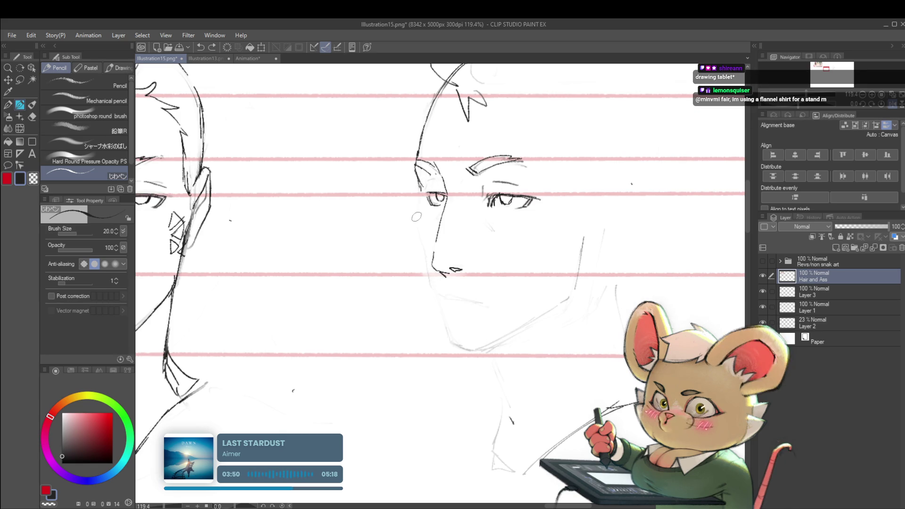
drag(421, 188, 420, 240)
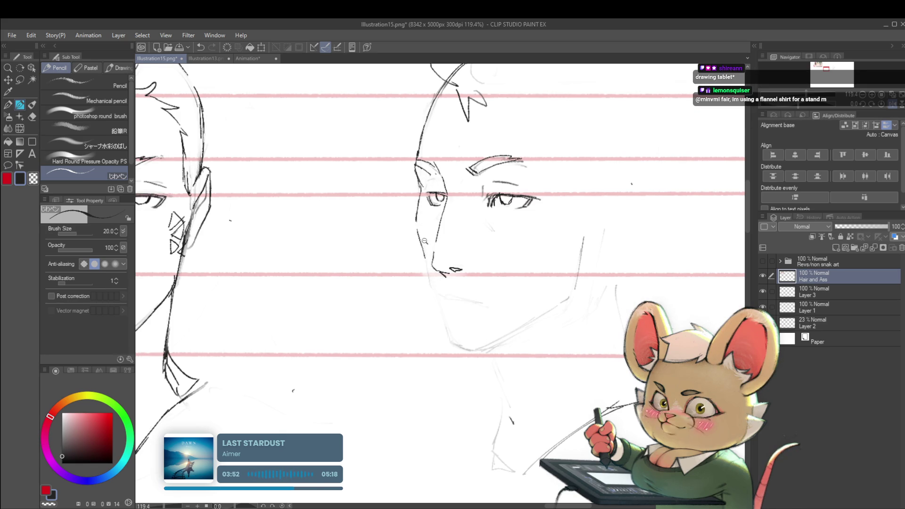
scroll(424, 241, down, 5)
scroll(427, 241, up, 3)
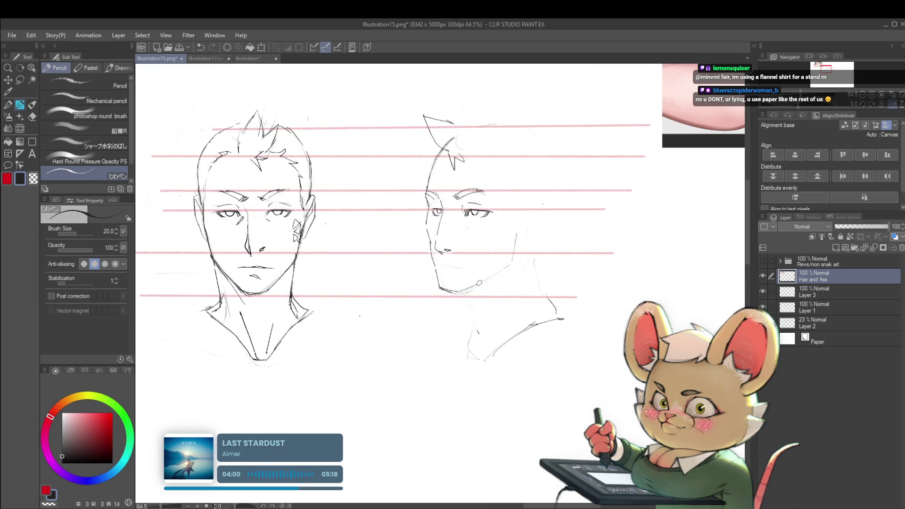
Step: Strengthen the three-quarter head's jawline, then view the sketches mirrored
drag(459, 293, 500, 274)
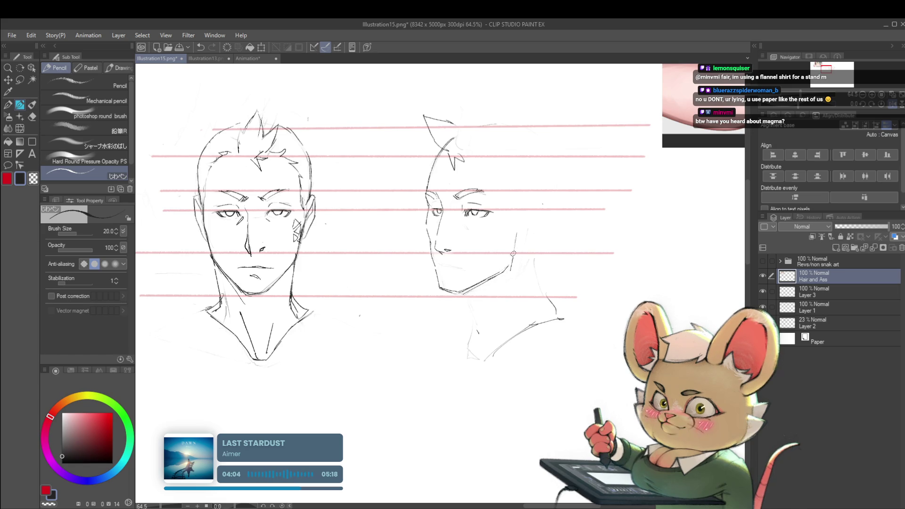
scroll(514, 254, down, 5)
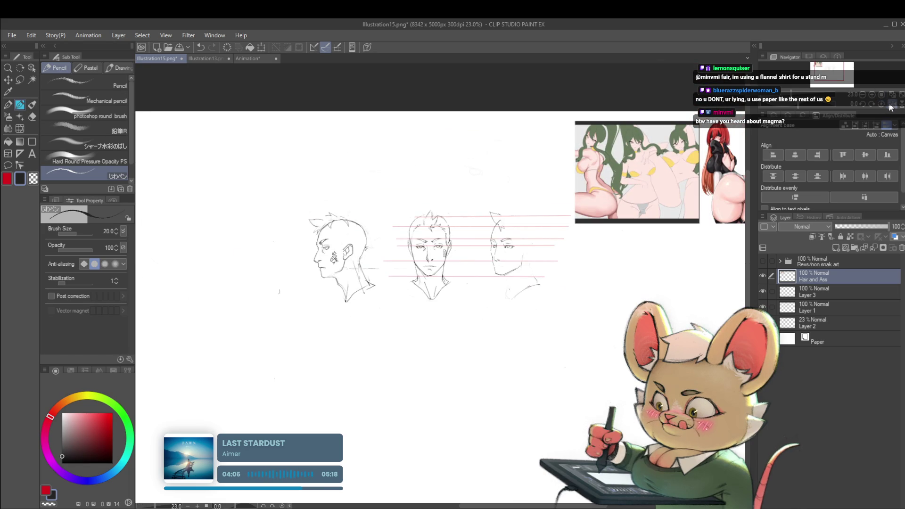
click(891, 106)
click(872, 94)
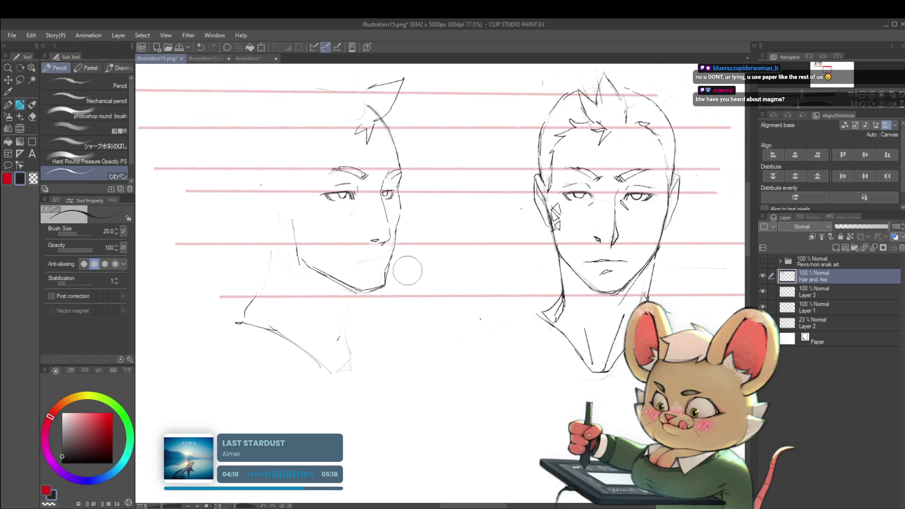
scroll(420, 230, down, 4)
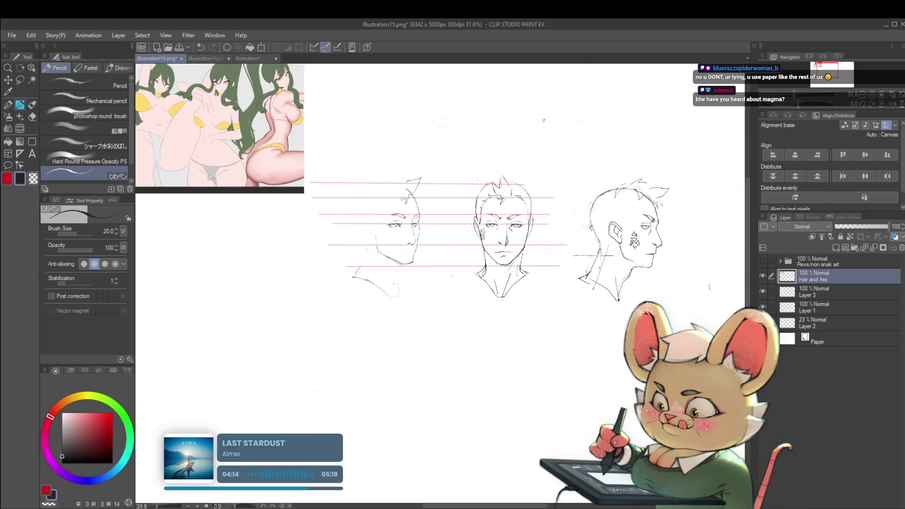
scroll(391, 226, up, 3)
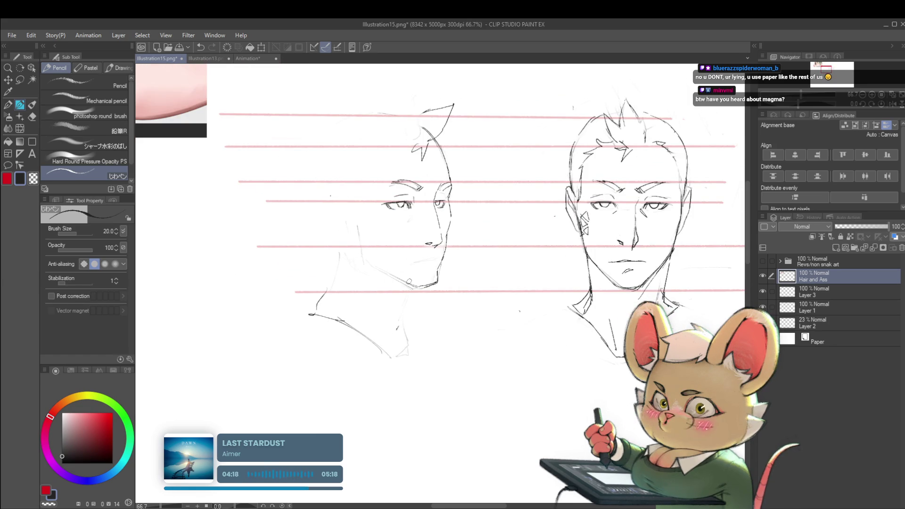
Step: Darken the jaw, restore normal orientation, and redraw the short chin stroke
drag(406, 288, 375, 262)
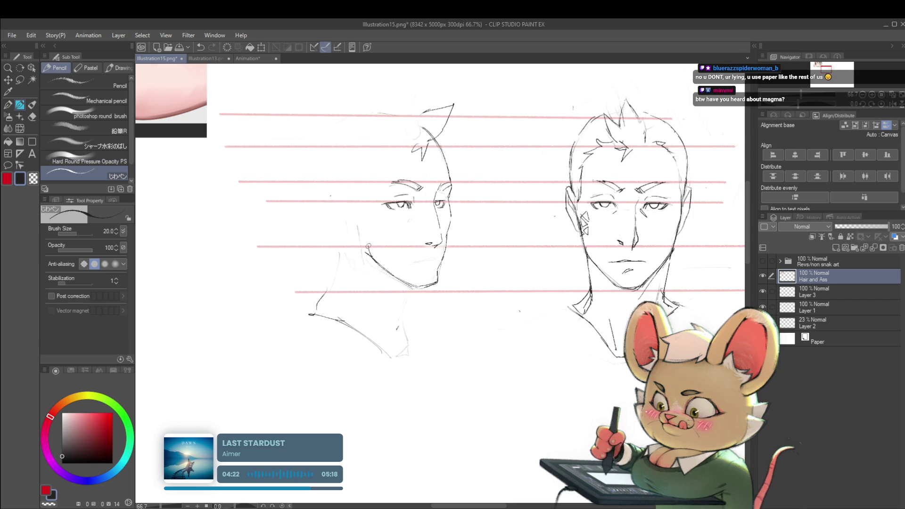
scroll(438, 212, down, 3)
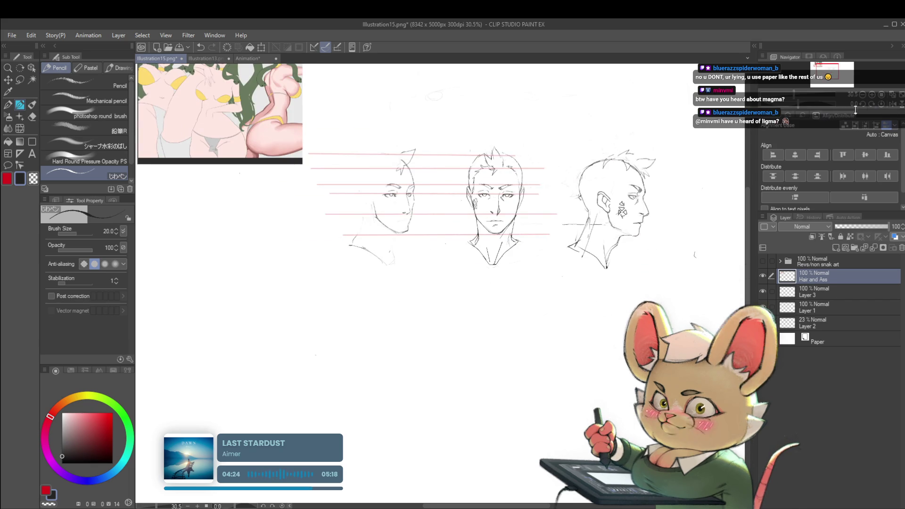
click(892, 104)
scroll(476, 213, up, 2)
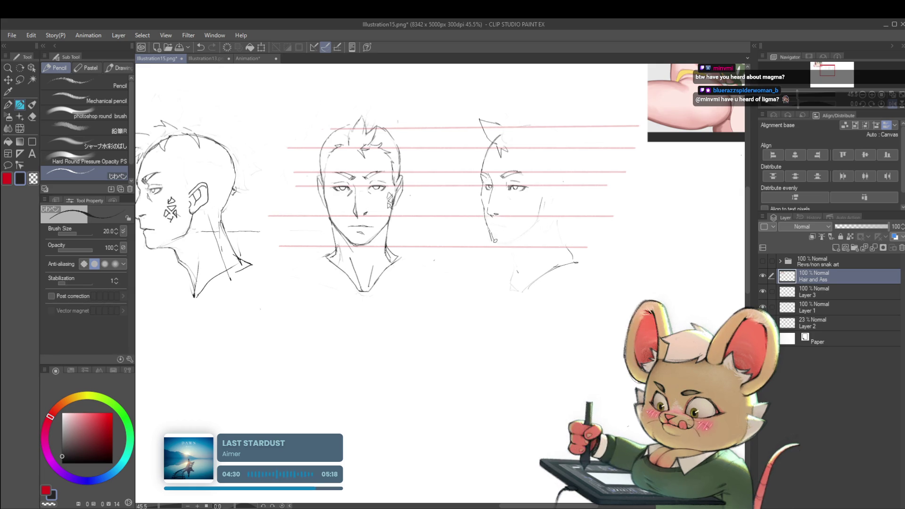
key(ctrl+z)
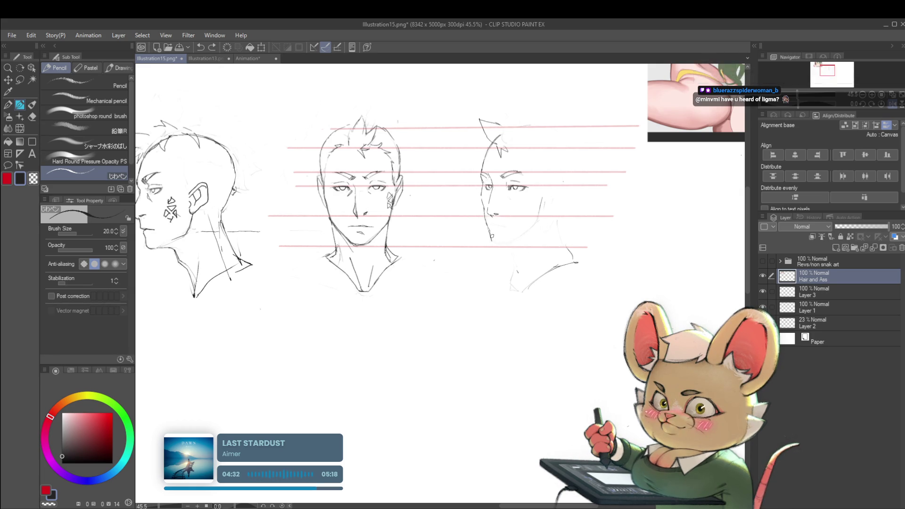
drag(492, 235, 523, 231)
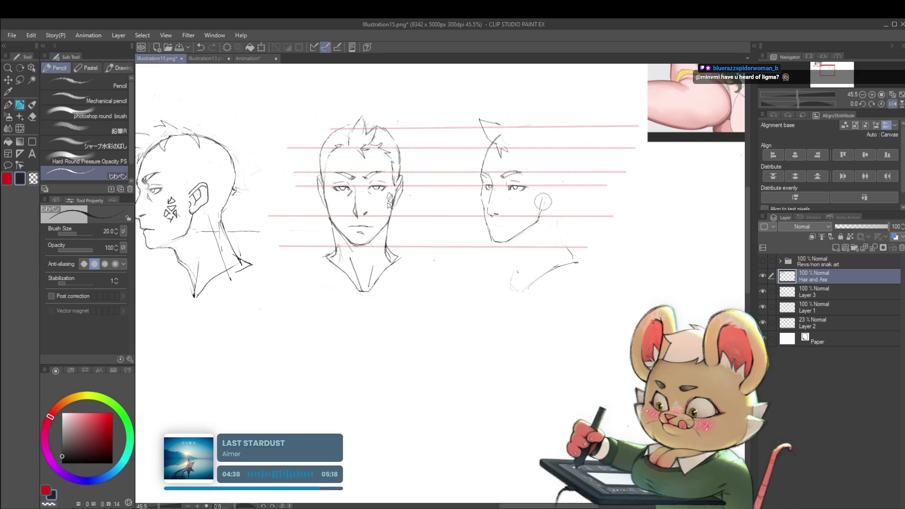
scroll(533, 201, up, 5)
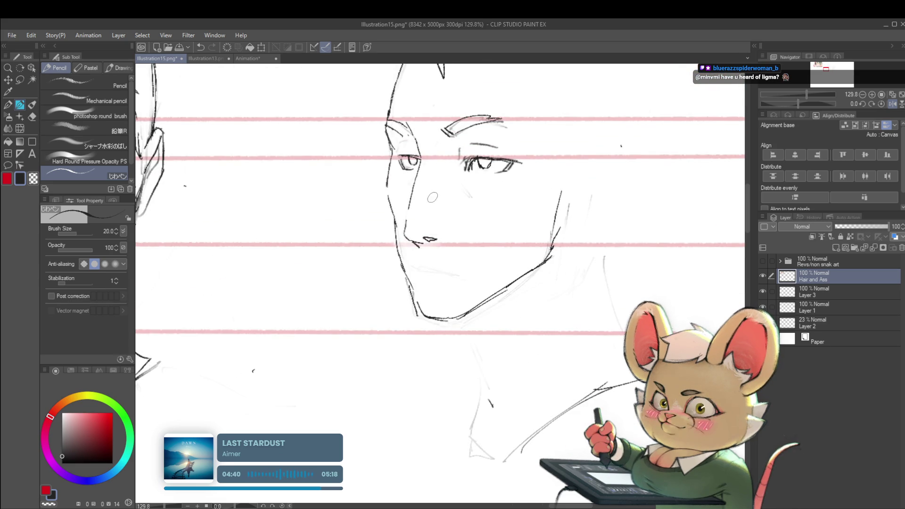
click(20, 129)
Step: Shrink the Liquify brush, return to the Pencil, and inspect the three-quarter head mirrored
key(bracketleft)
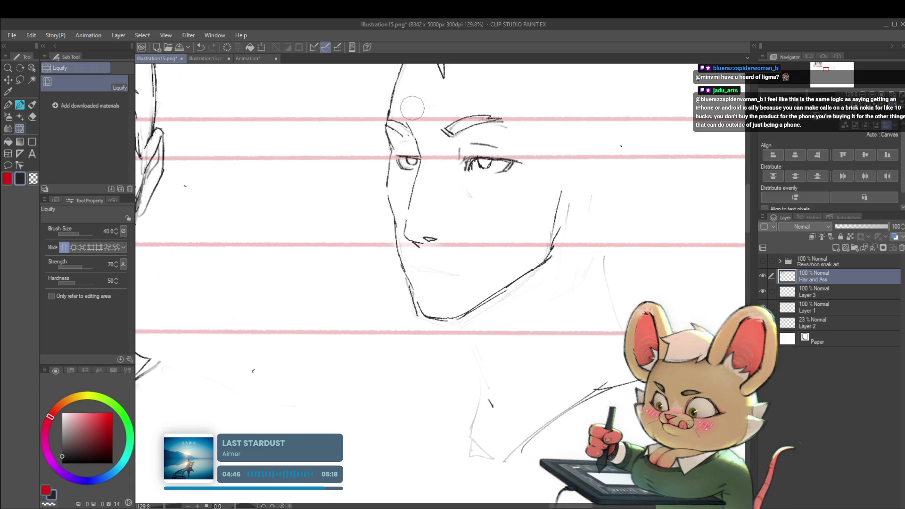
scroll(412, 108, down, 6)
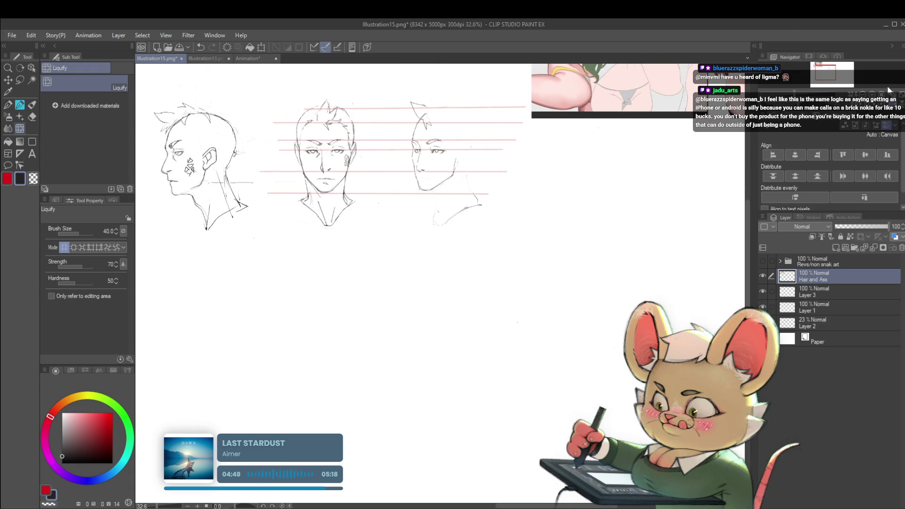
scroll(491, 155, up, 2)
scroll(491, 155, up, 3)
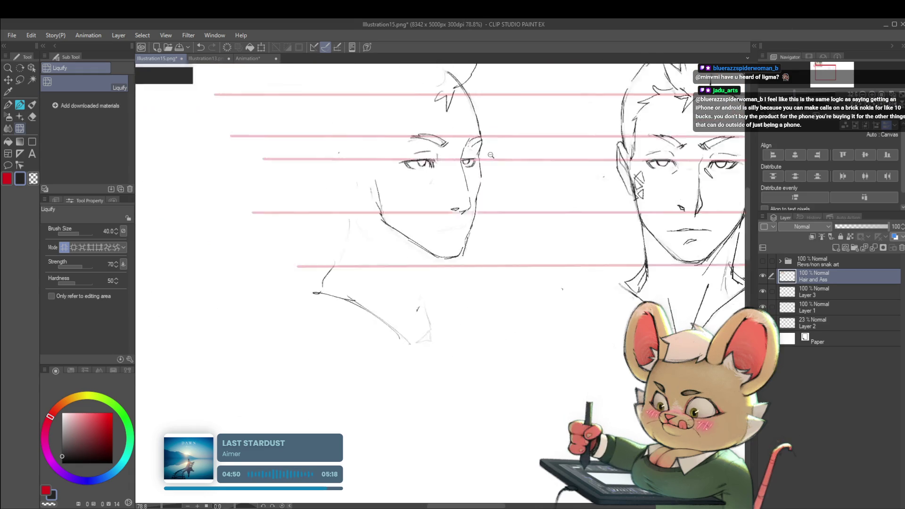
scroll(490, 155, up, 2)
key(p)
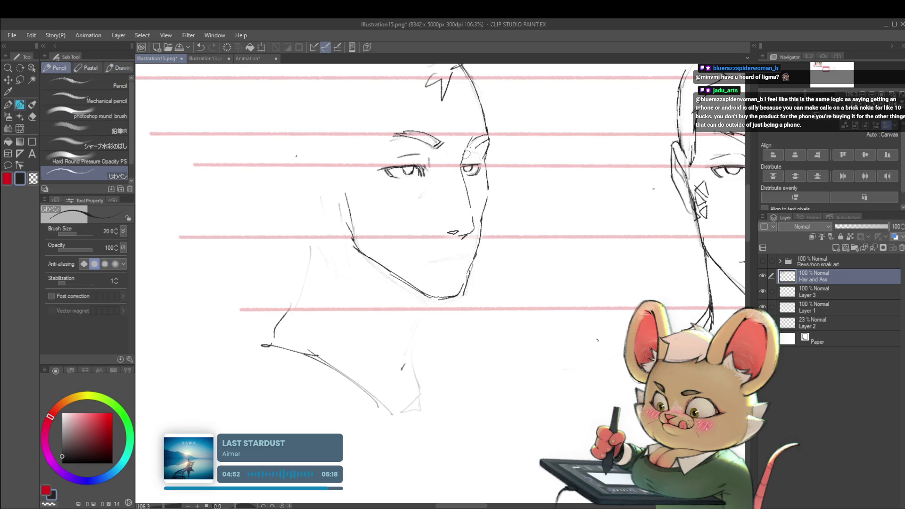
scroll(495, 165, down, 7)
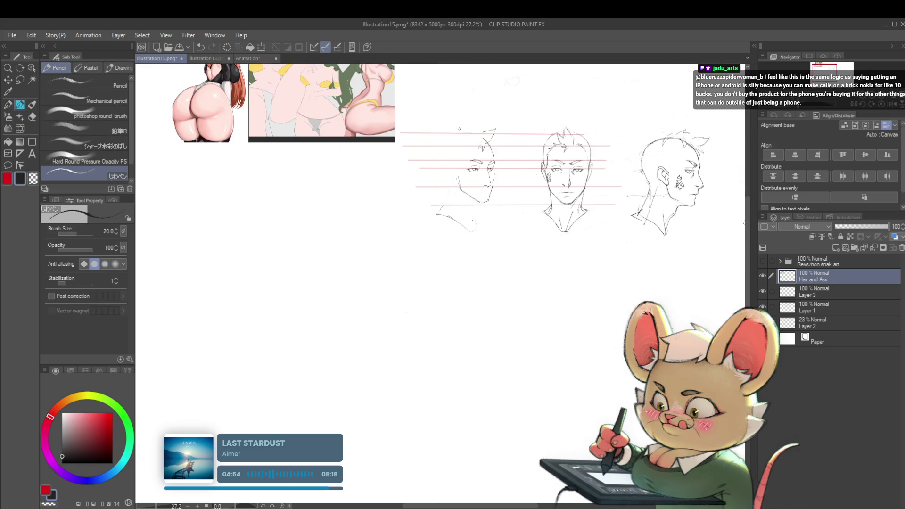
scroll(680, 184, down, 1)
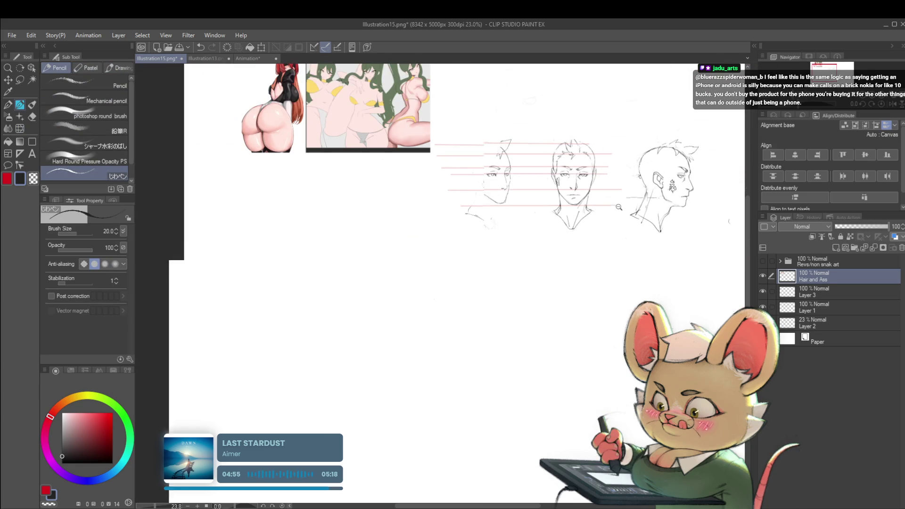
click(899, 109)
scroll(409, 170, up, 5)
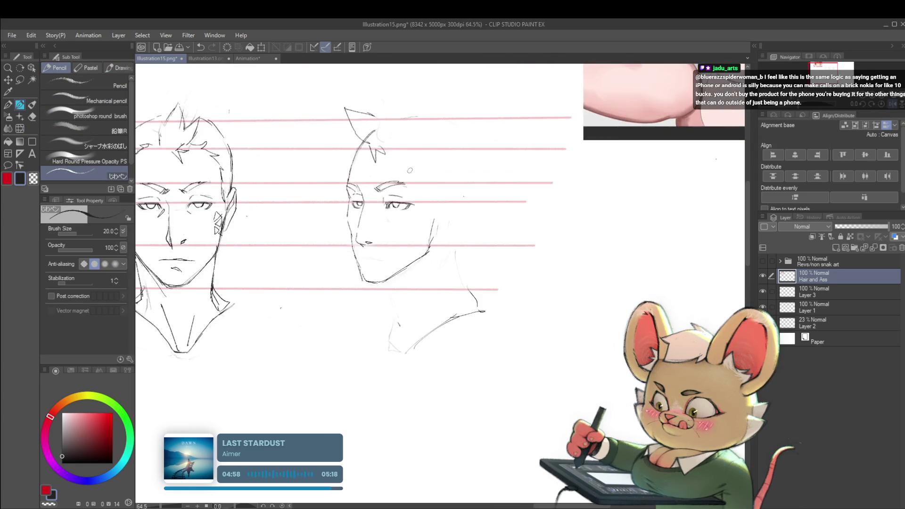
scroll(378, 189, up, 2)
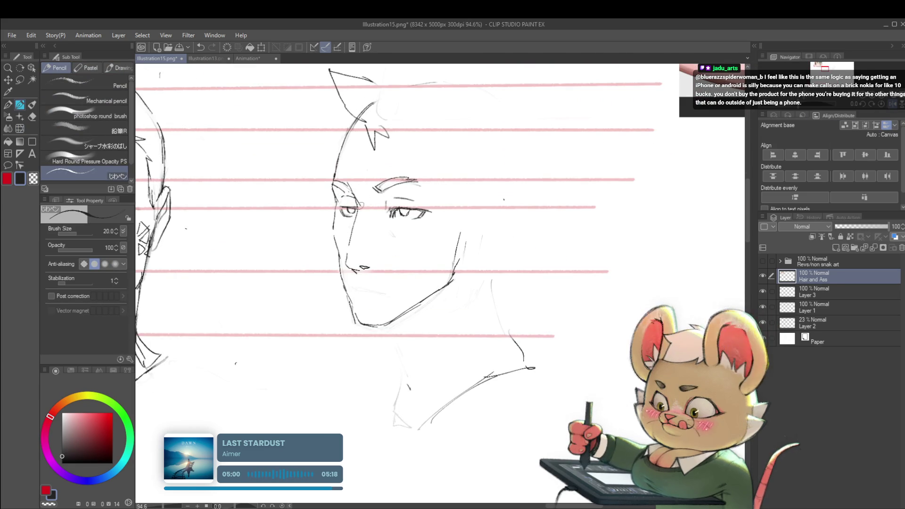
scroll(359, 208, down, 3)
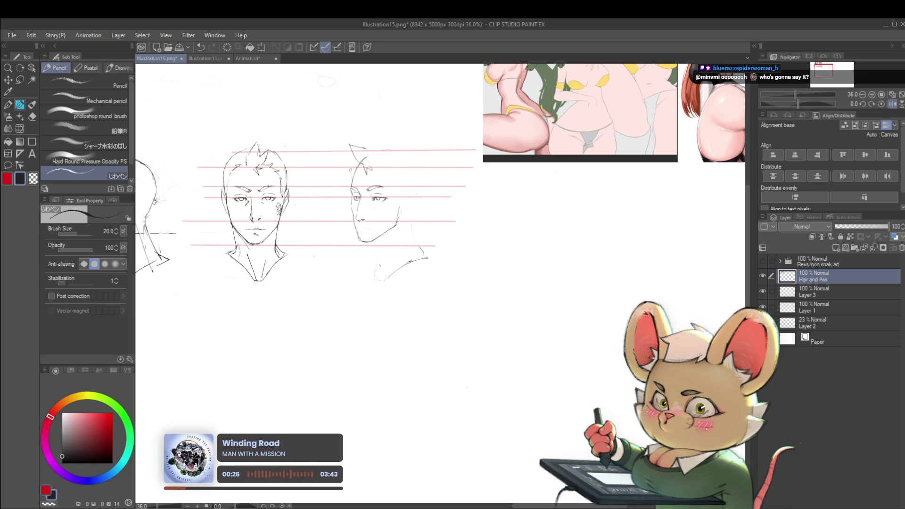
Step: Erase the rough eye, cheek and mouth lines on the three-quarter head, discarding a trial eye stroke
scroll(351, 170, up, 2)
scroll(361, 188, up, 2)
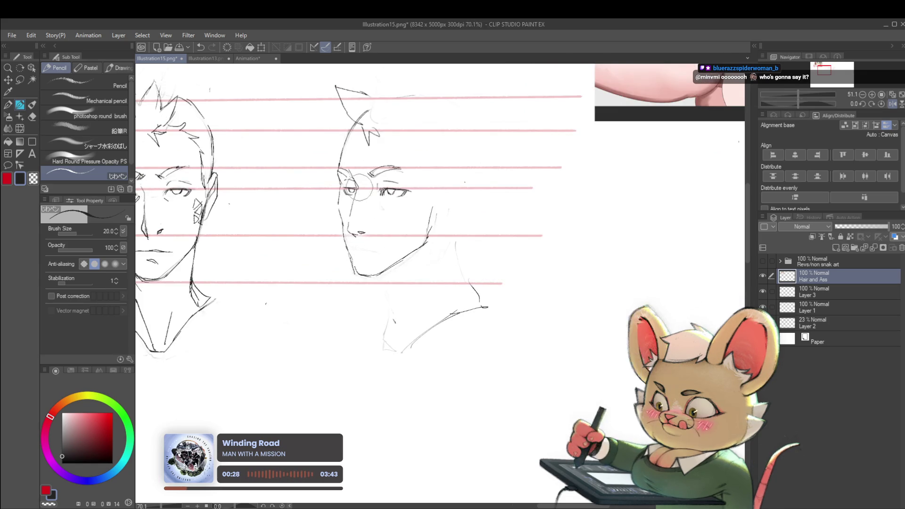
mouse_move(360, 188)
mouse_down()
mouse_move(360, 171)
mouse_move(347, 174)
mouse_move(345, 230)
mouse_up()
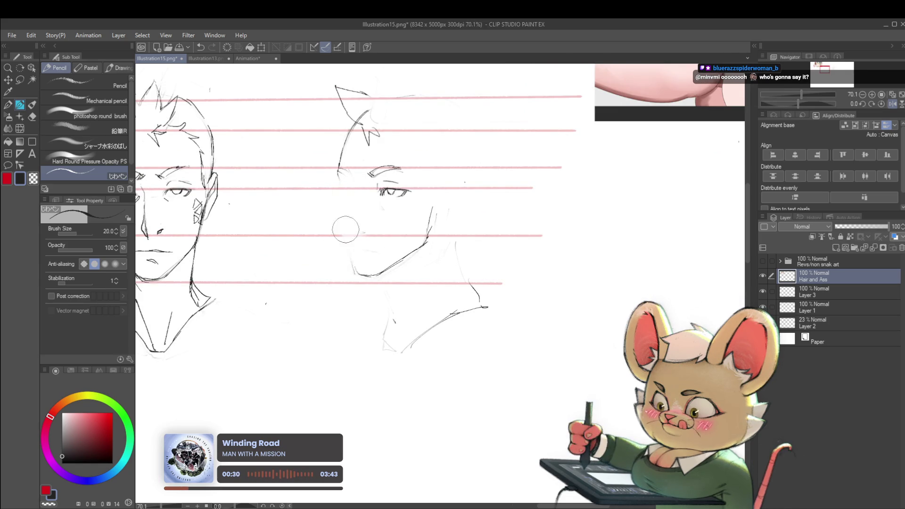
scroll(432, 212, down, 6)
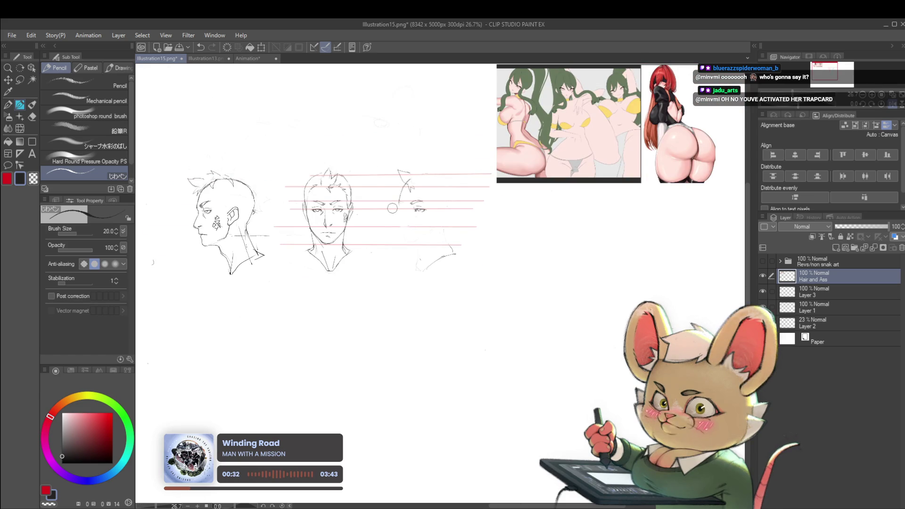
scroll(392, 208, up, 4)
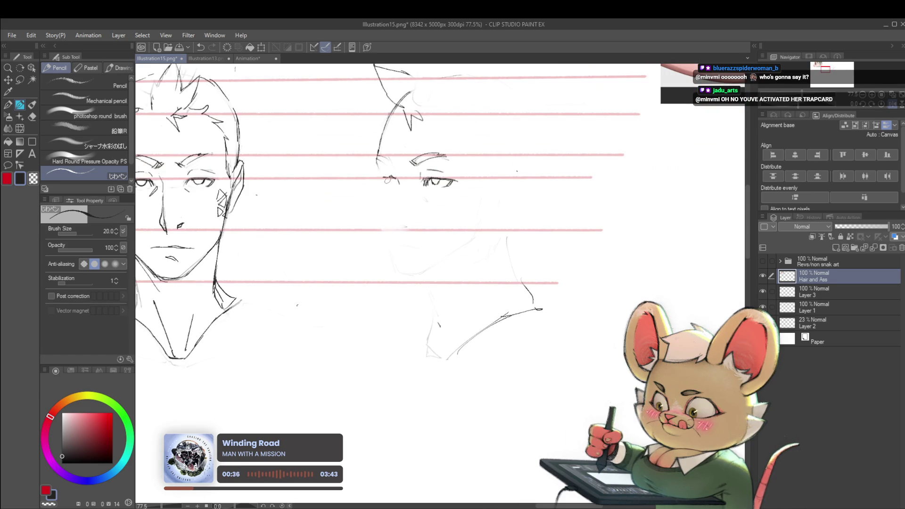
drag(384, 180, 398, 187)
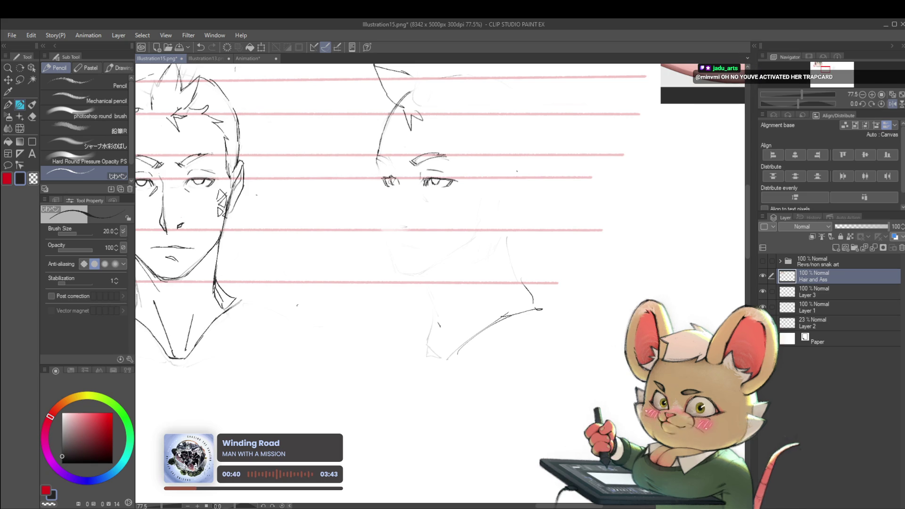
key(ctrl+z)
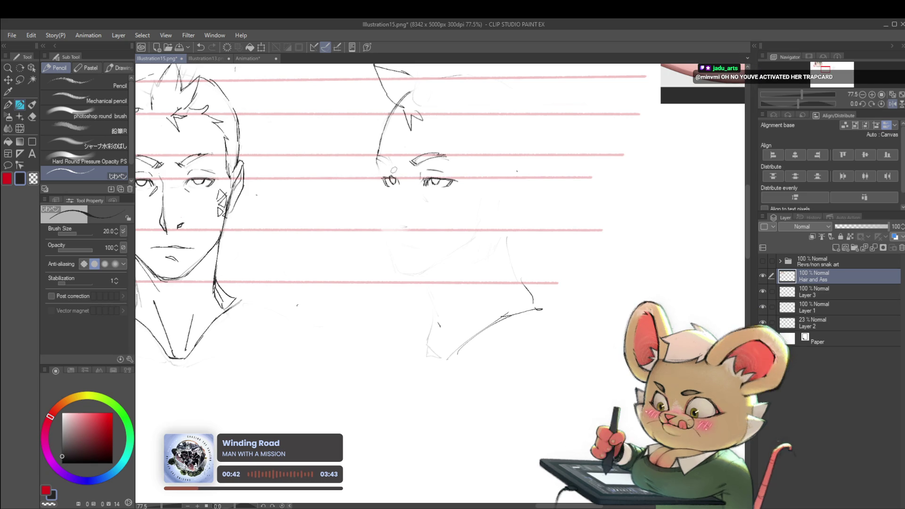
Step: Zoom out to all three heads, unflip the canvas, and undo another trial eye stroke
key(ctrl+minus)
key(ctrl+minus)
click(893, 104)
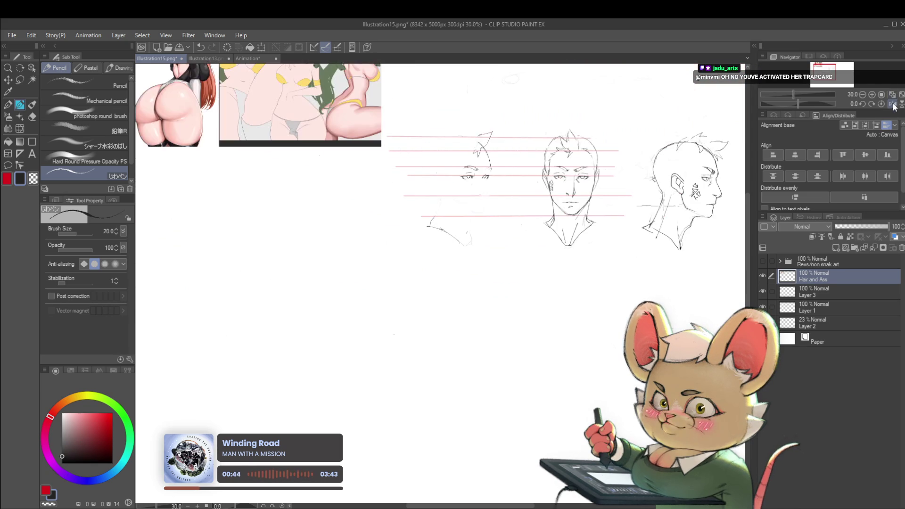
scroll(494, 174, up, 2)
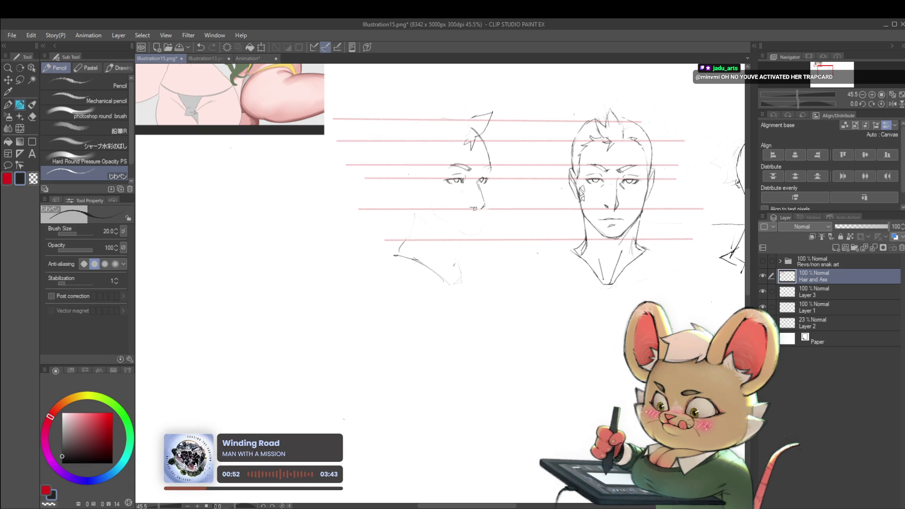
scroll(475, 208, down, 2)
scroll(490, 191, up, 3)
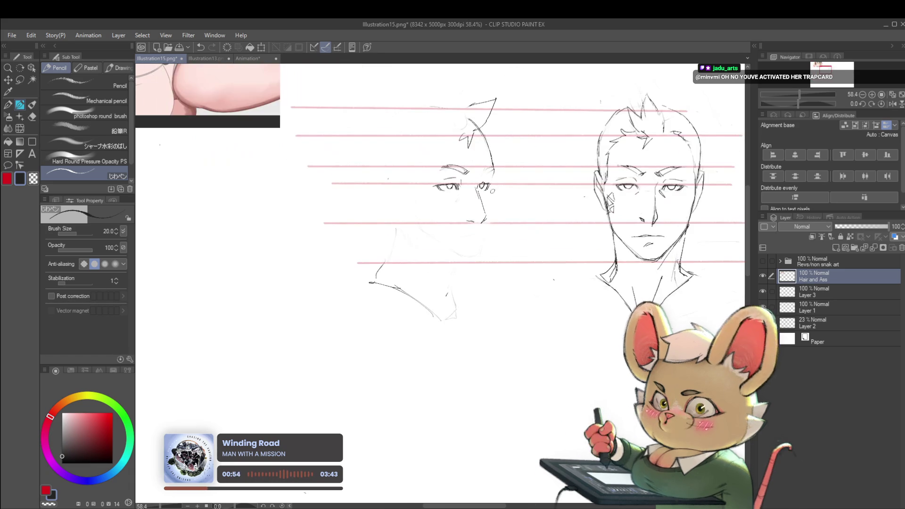
scroll(492, 191, up, 5)
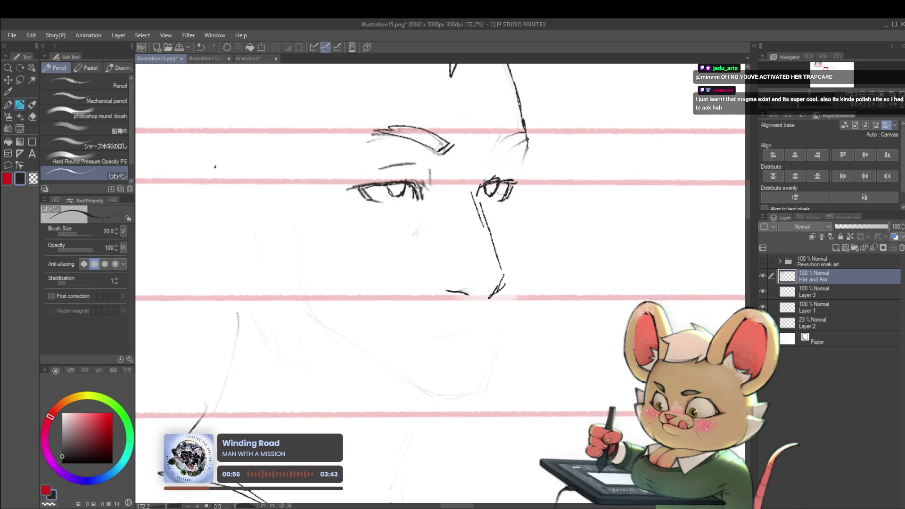
drag(481, 186, 512, 182)
key(ctrl+z)
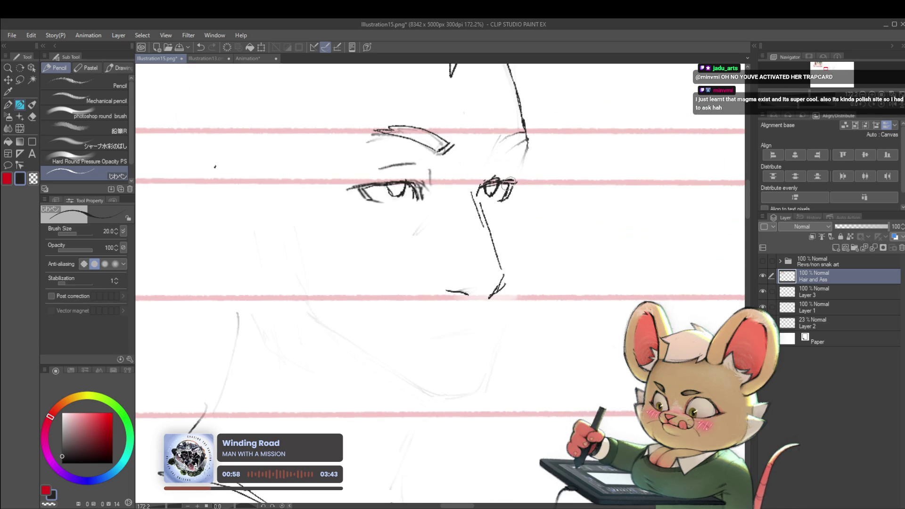
scroll(507, 183, down, 6)
scroll(570, 191, down, 2)
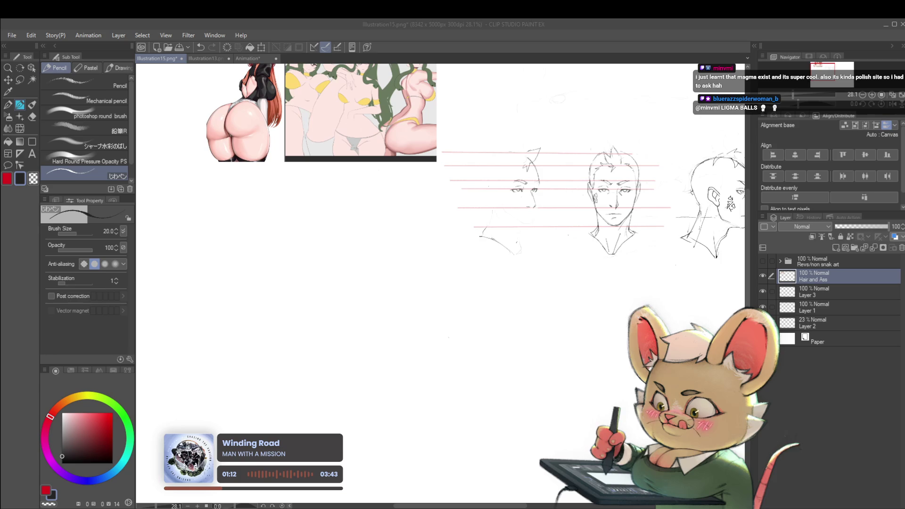
Step: Sketch a shoulder line beside the side-view head, undoing a stray loop near the front head
scroll(697, 218, up, 2)
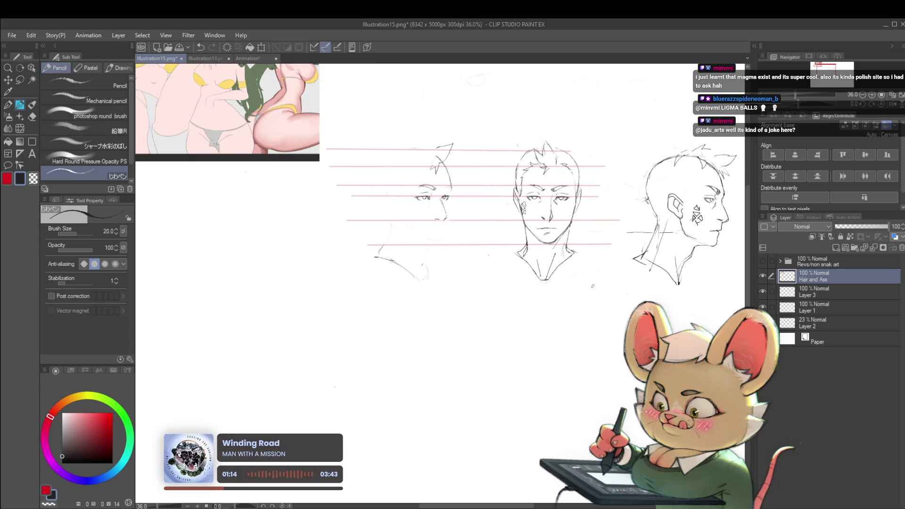
drag(589, 293, 627, 254)
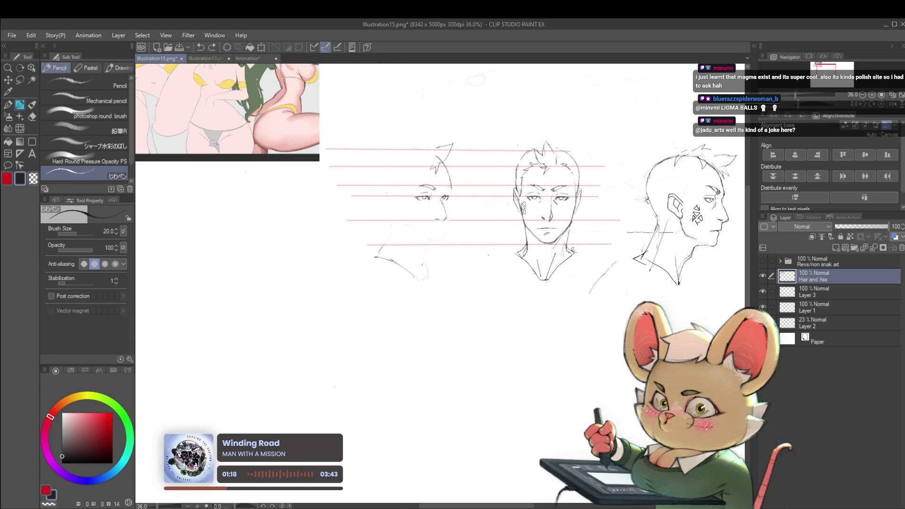
drag(574, 238, 584, 231)
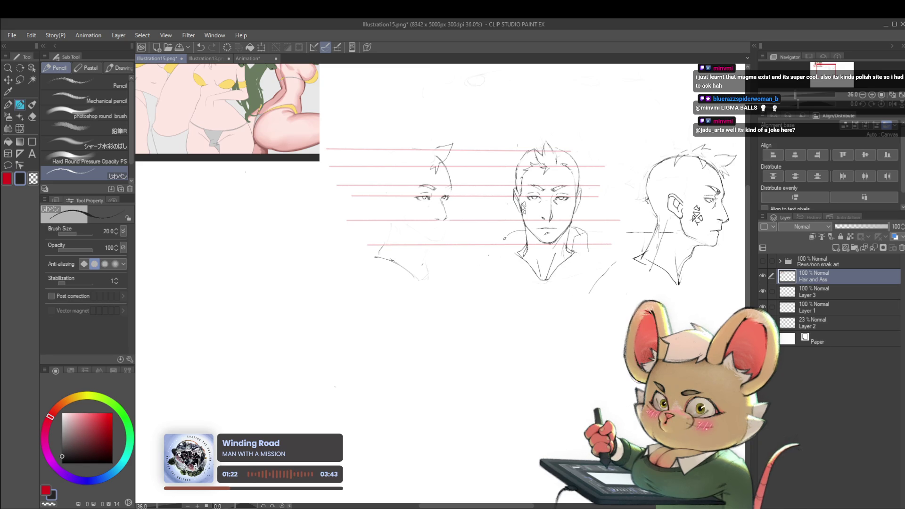
key(ctrl+z)
Step: Add a spiky hair strand rising above the front-view head's crown
scroll(540, 165, up, 2)
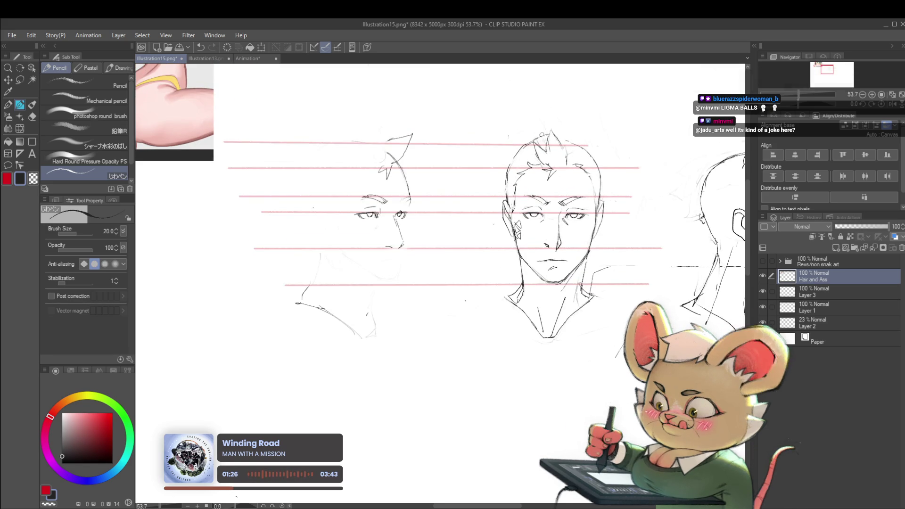
mouse_move(547, 145)
mouse_down()
mouse_move(541, 117)
mouse_move(563, 128)
mouse_move(565, 144)
mouse_up()
scroll(566, 142, down, 3)
scroll(566, 141, up, 3)
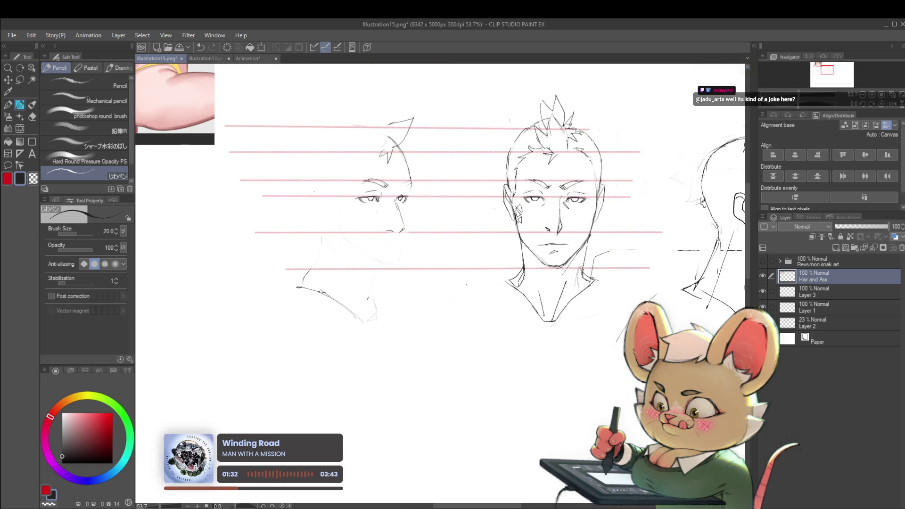
scroll(571, 134, down, 3)
scroll(576, 136, up, 3)
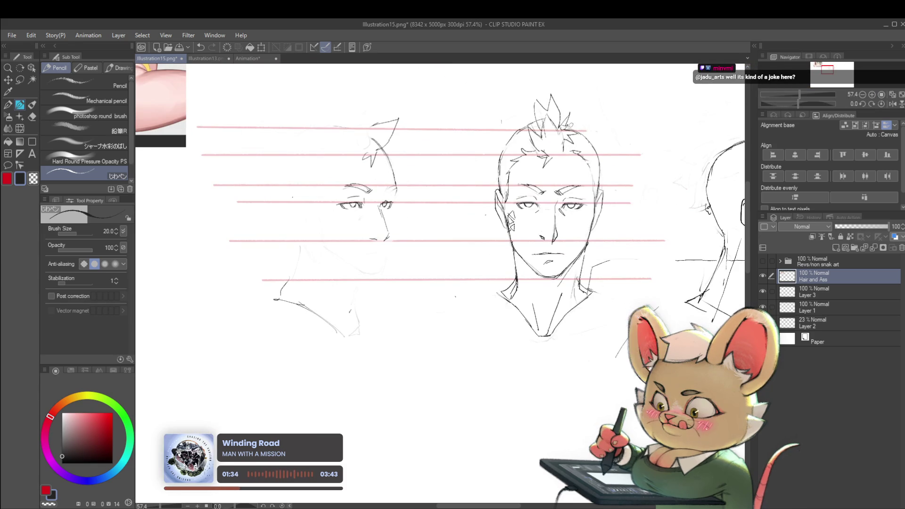
scroll(599, 155, down, 3)
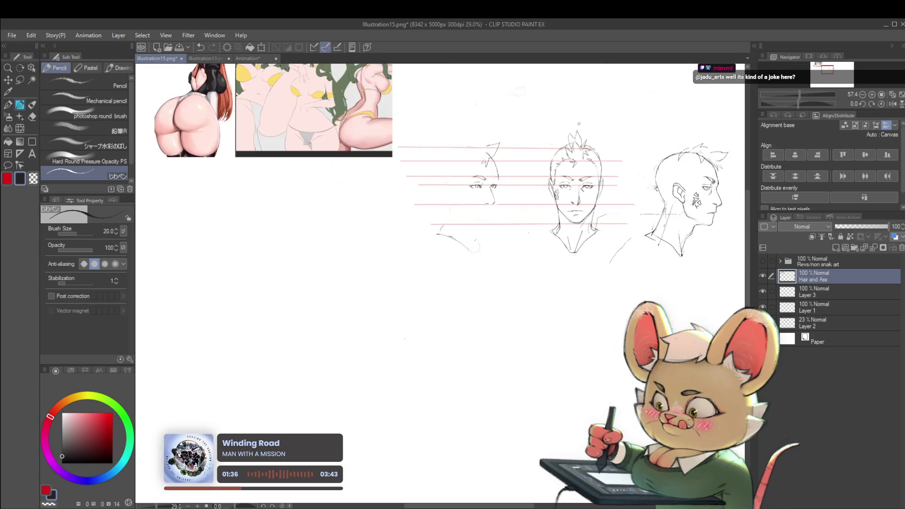
scroll(639, 126, down, 2)
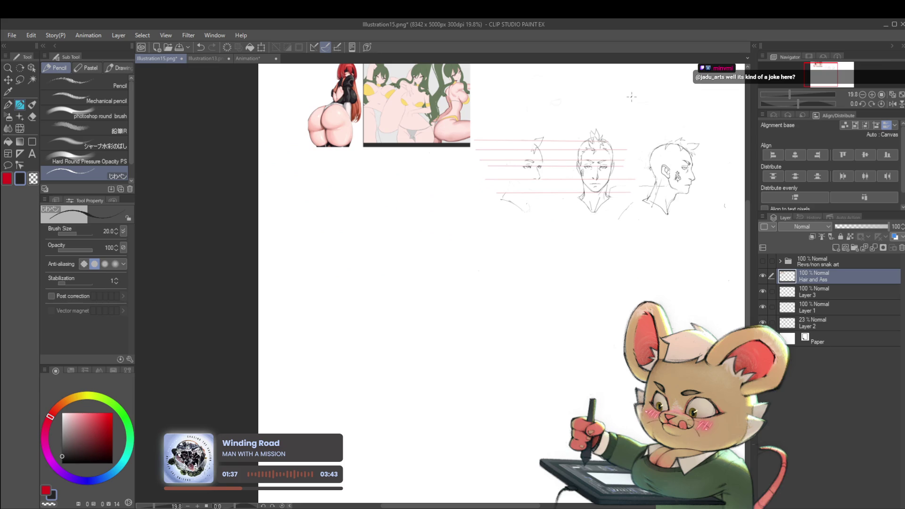
Step: With the view mirrored, add a stroke to the right head's side, then flip again to check the sketches
click(892, 103)
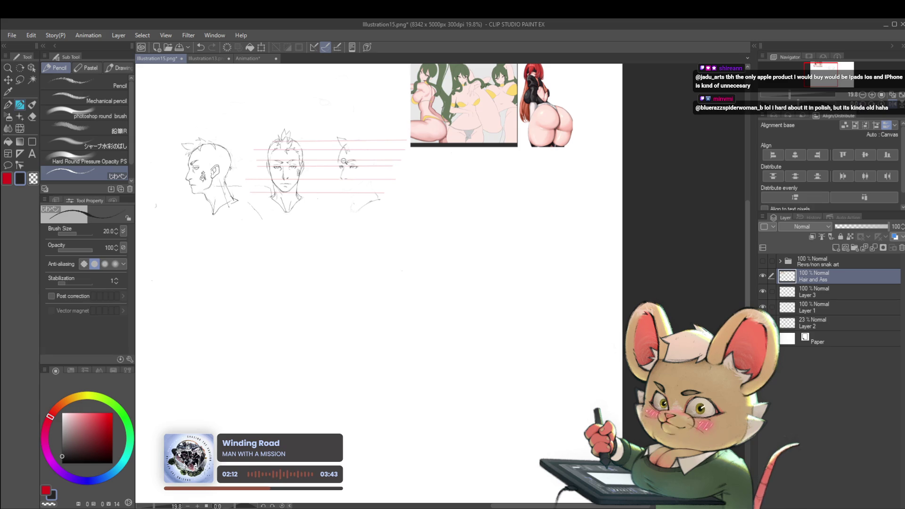
scroll(338, 165, up, 5)
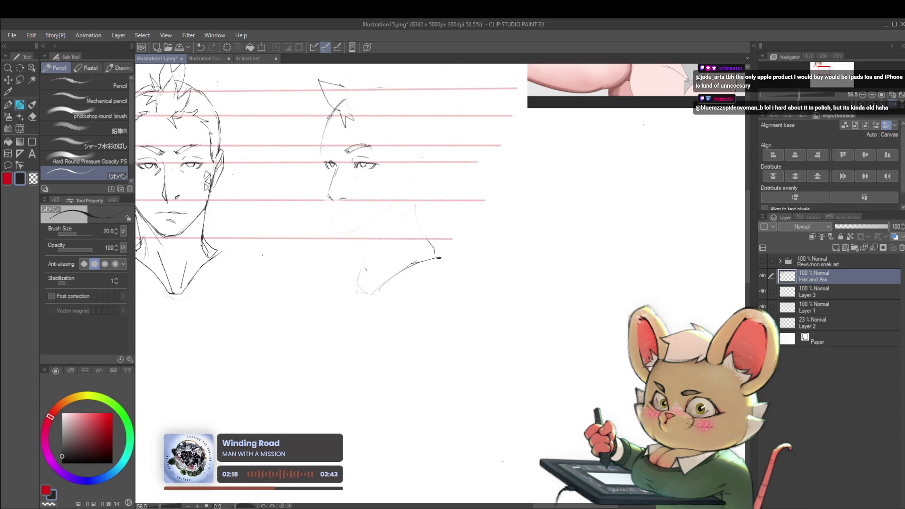
drag(332, 115, 322, 137)
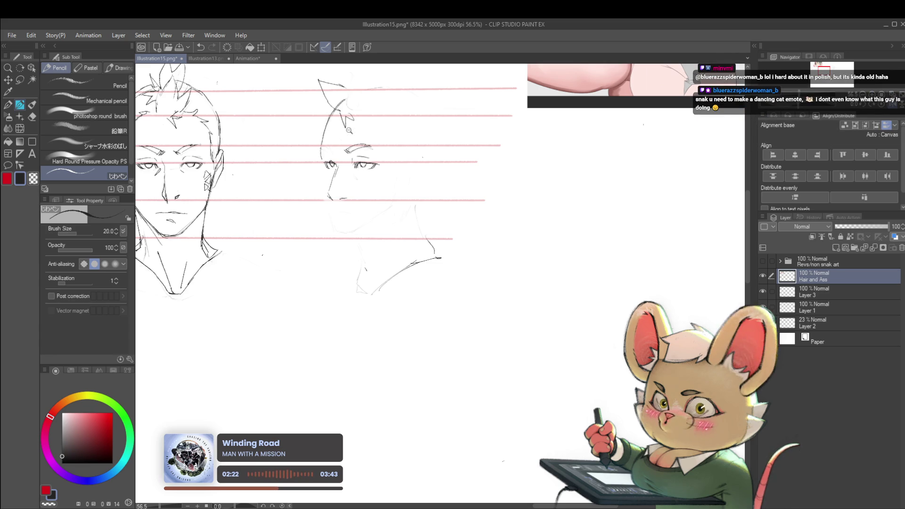
scroll(438, 283, down, 5)
scroll(438, 283, up, 5)
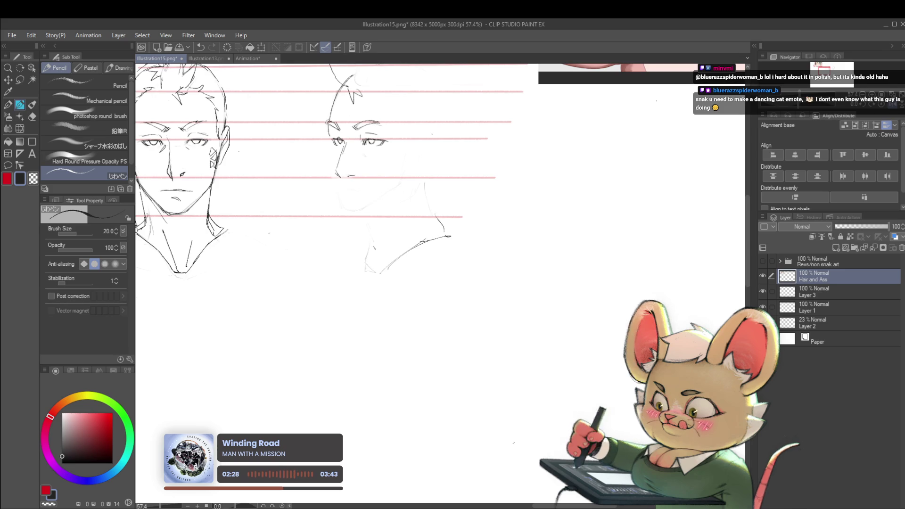
scroll(325, 94, down, 4)
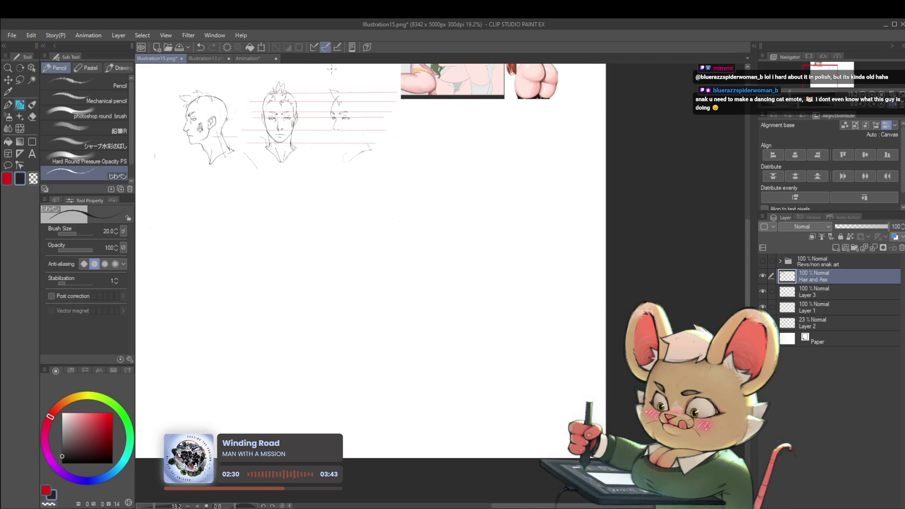
click(894, 107)
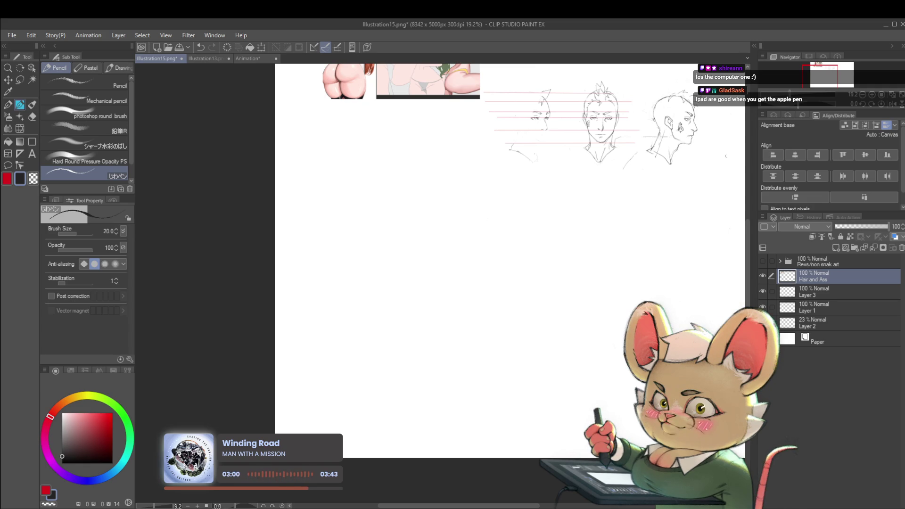
Step: Flip the view back to normal and add a small stroke beside the left eye
scroll(573, 243, up, 3)
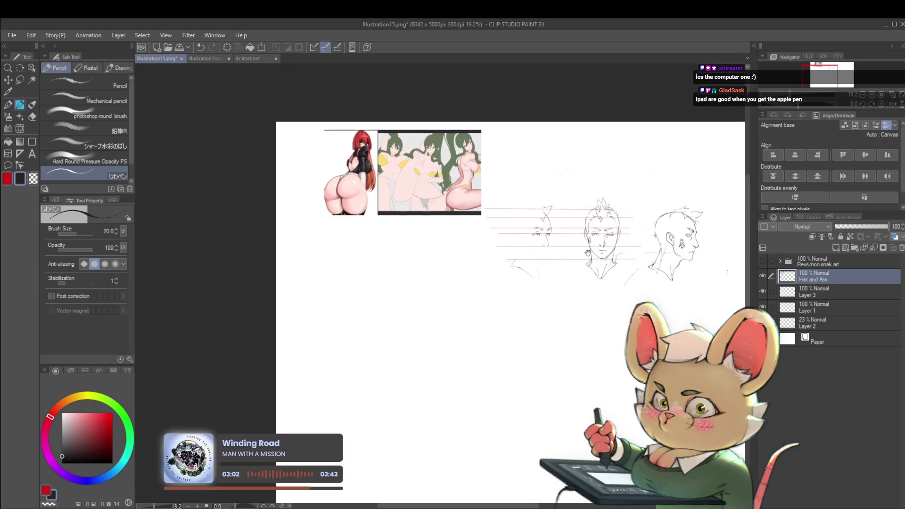
scroll(607, 225, up, 1)
click(894, 106)
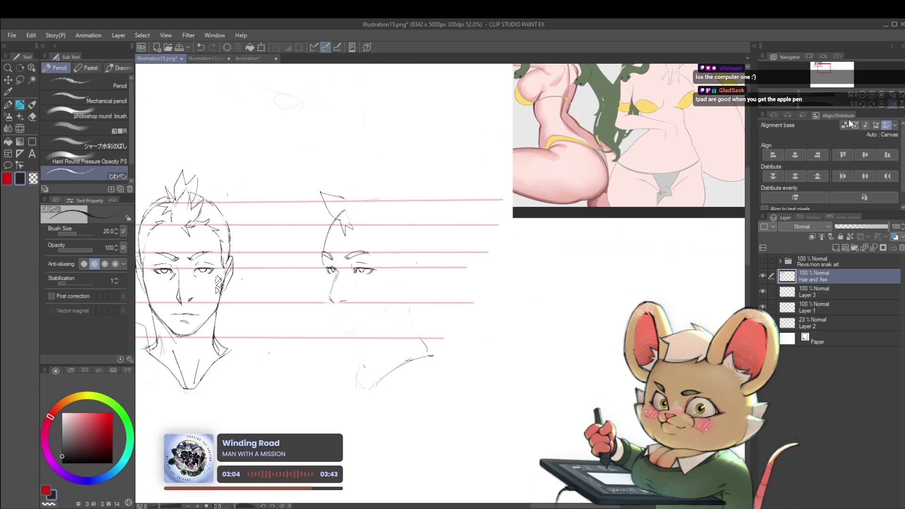
scroll(326, 278, up, 5)
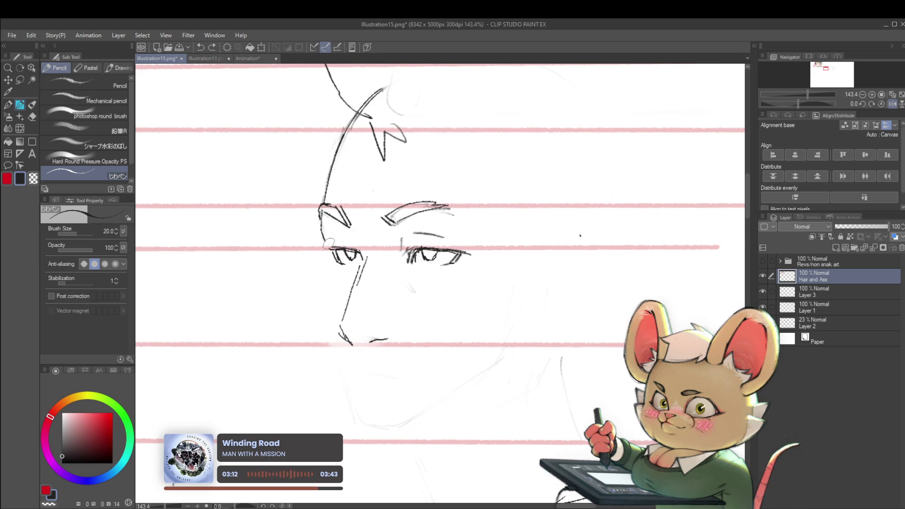
drag(330, 245, 332, 231)
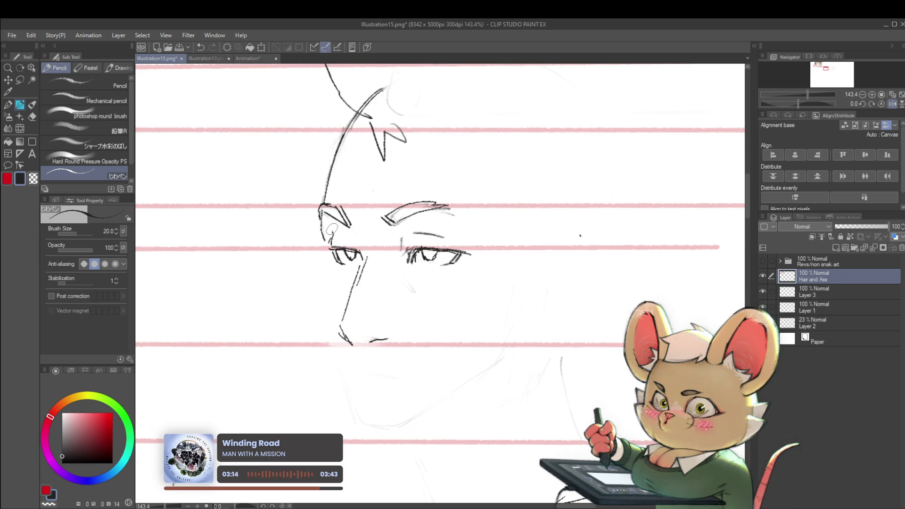
Step: Erase the lower and stray brow lines and pencil a new eyebrow over the right eye
scroll(354, 240, down, 8)
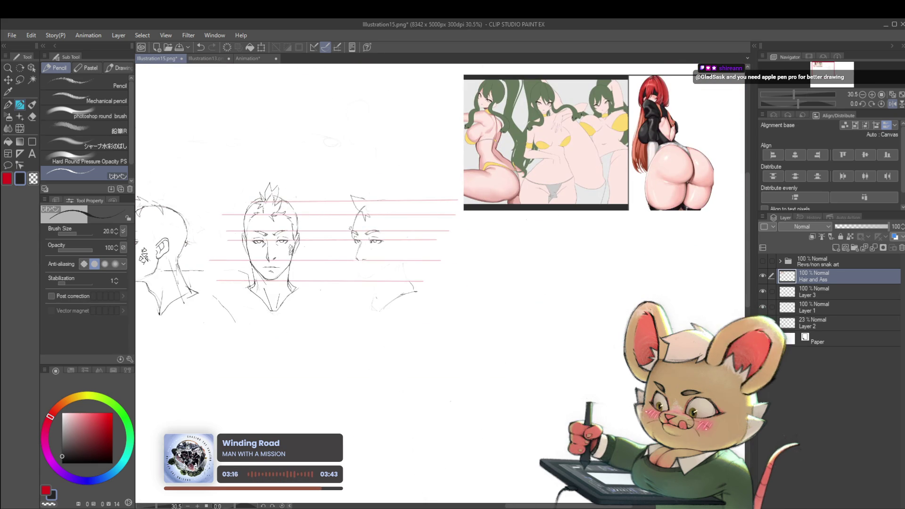
scroll(368, 238, up, 5)
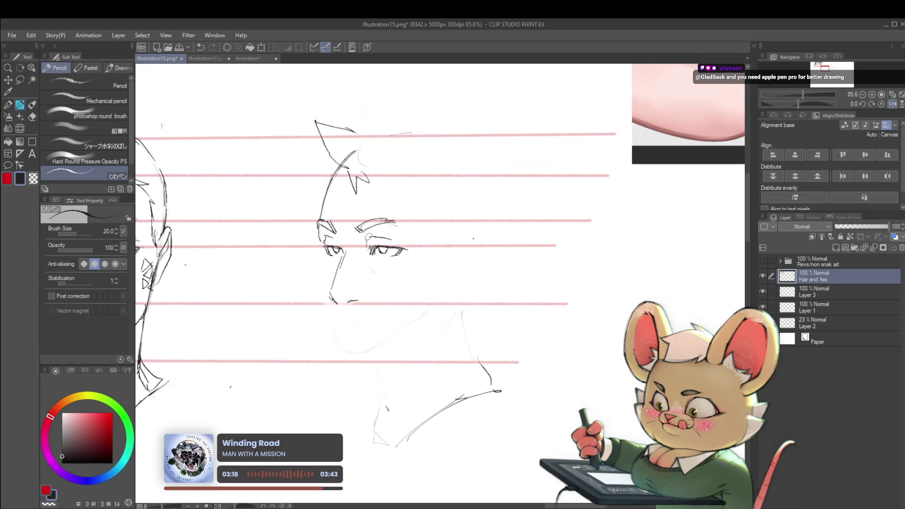
scroll(368, 238, down, 5)
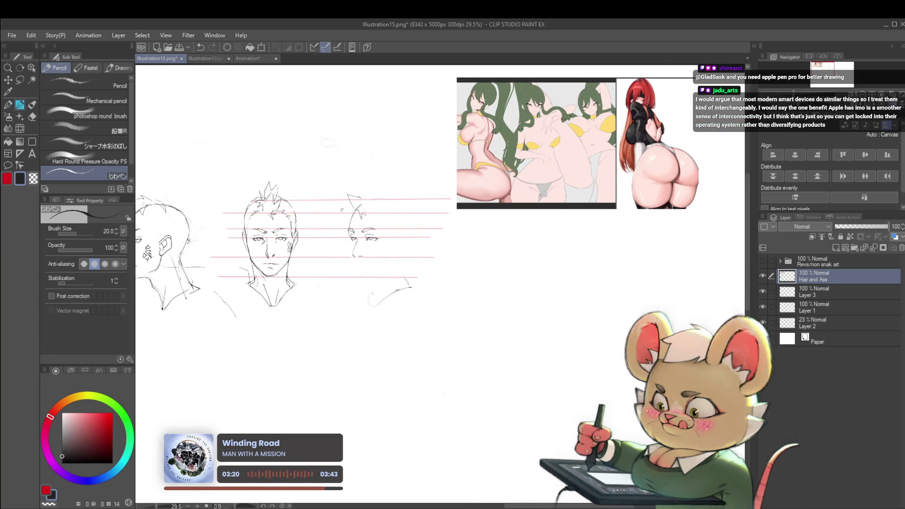
scroll(385, 223, up, 7)
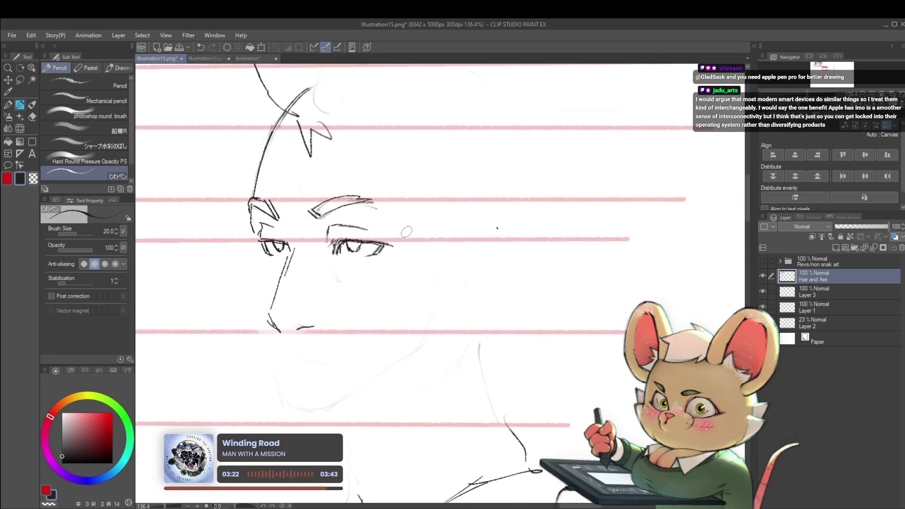
drag(327, 241, 350, 228)
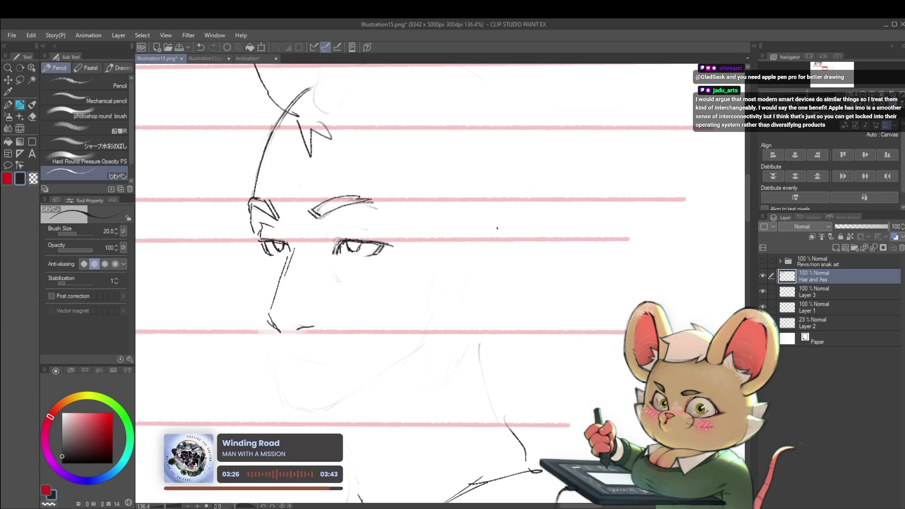
scroll(337, 240, down, 6)
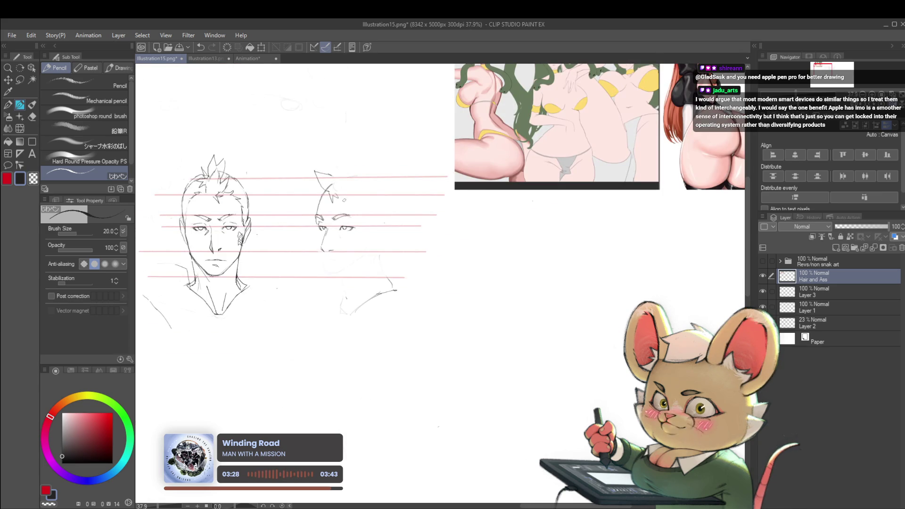
scroll(348, 230, up, 5)
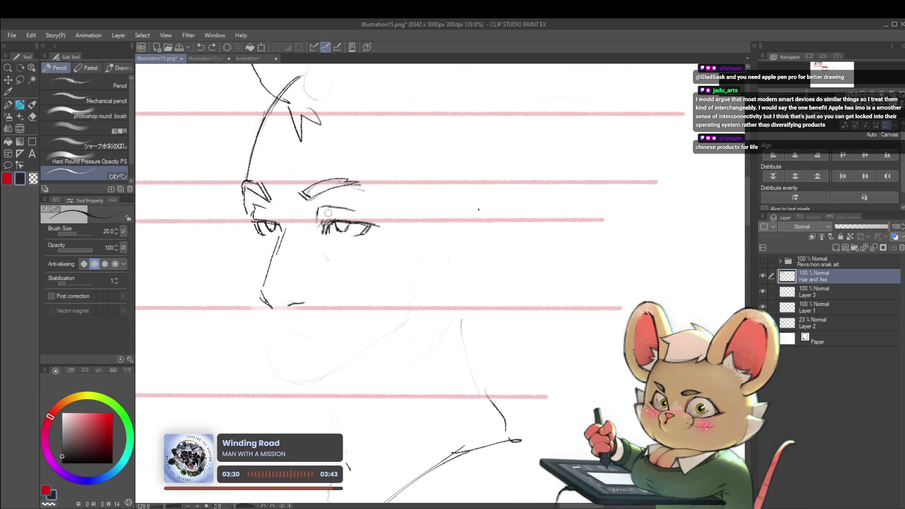
drag(318, 218, 315, 208)
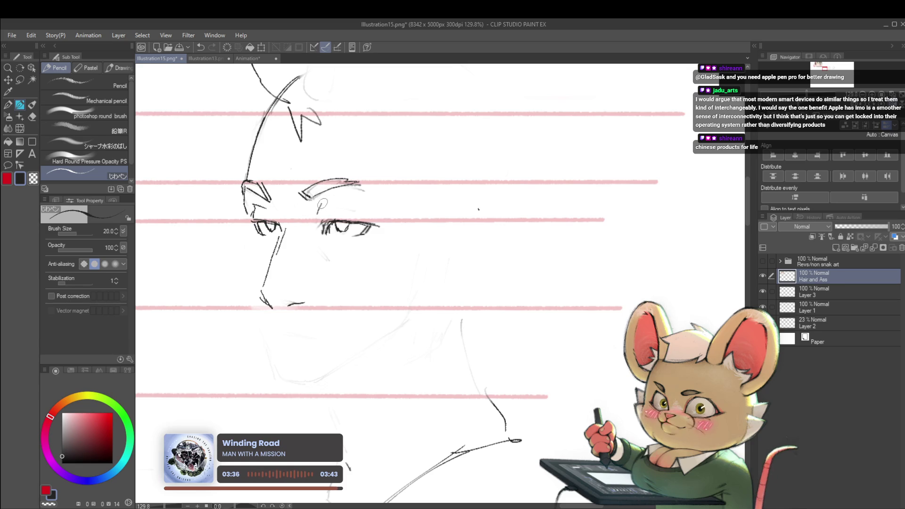
scroll(315, 192, down, 5)
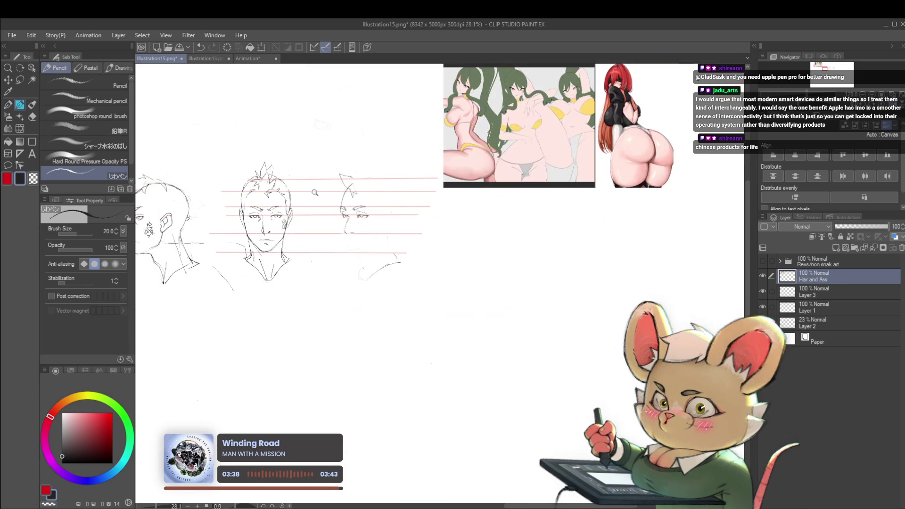
scroll(353, 211, up, 4)
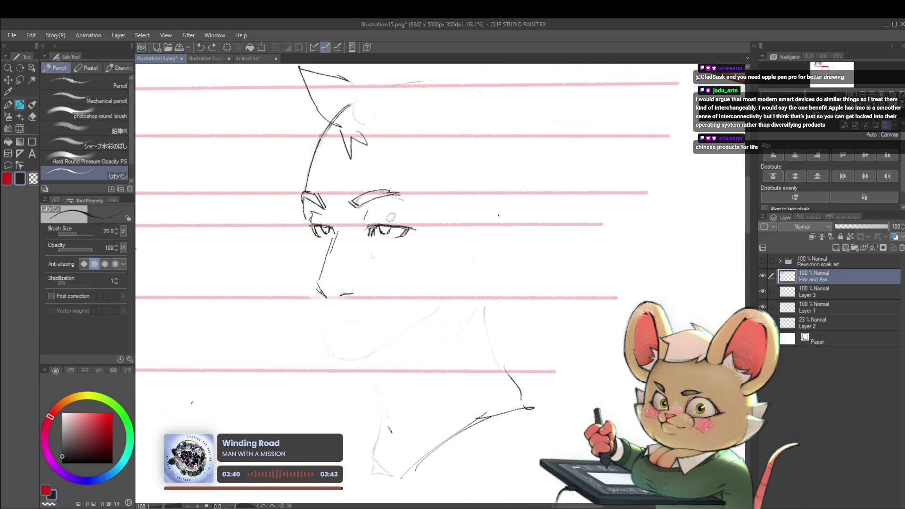
drag(378, 211, 402, 219)
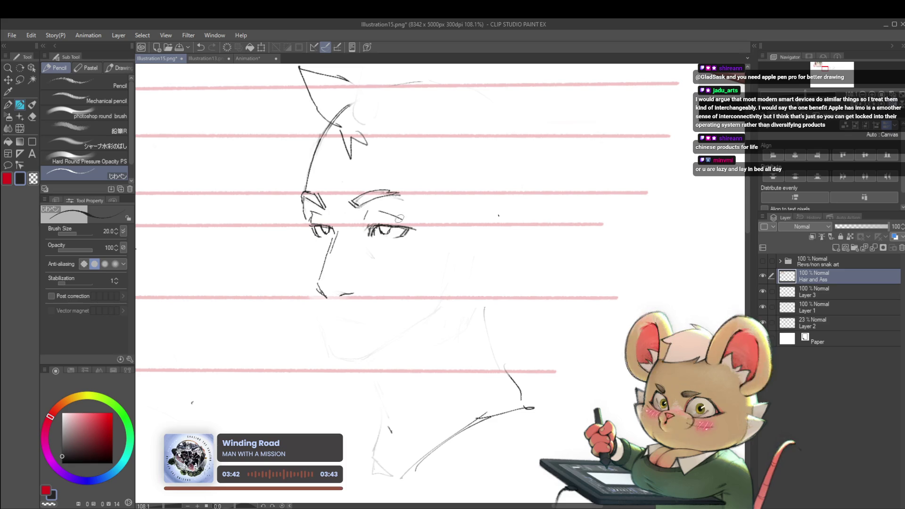
scroll(374, 208, down, 5)
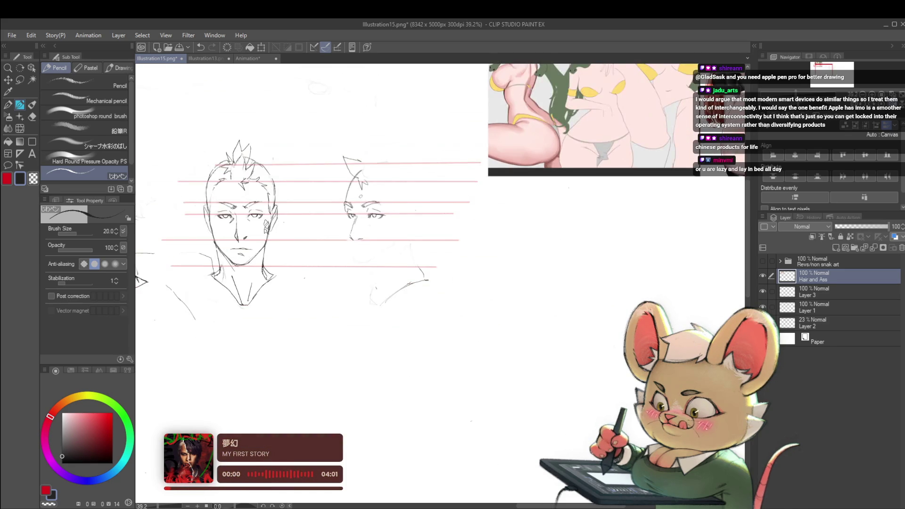
Step: Zoom in and out to review the profile, front and three-quarter head sketches
scroll(370, 219, up, 4)
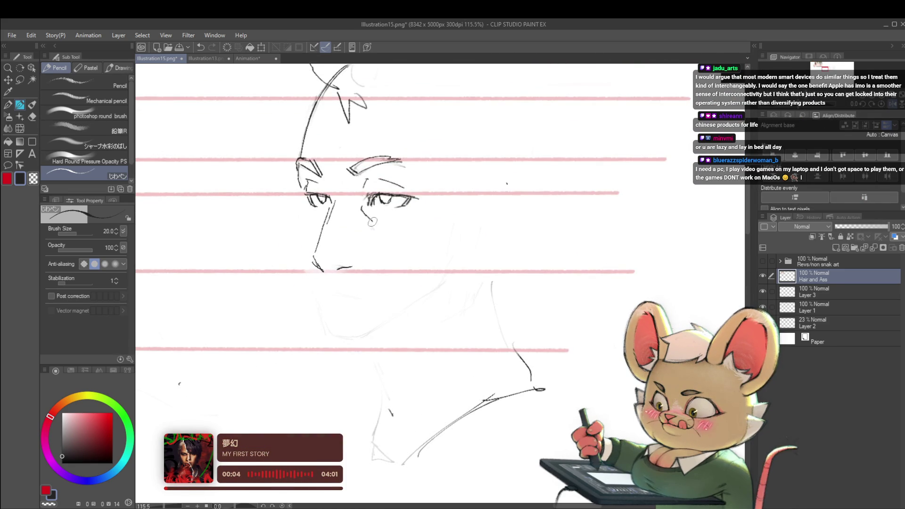
scroll(334, 191, down, 5)
scroll(334, 191, down, 1)
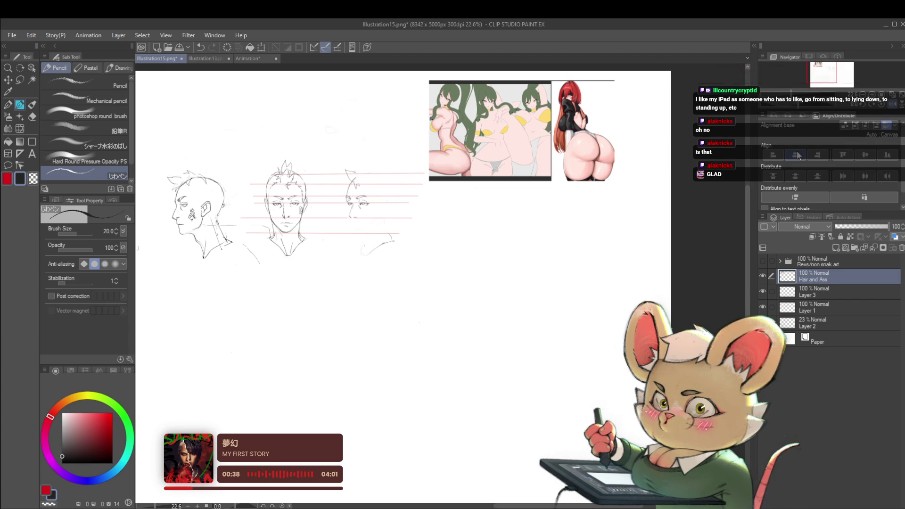
scroll(373, 188, up, 5)
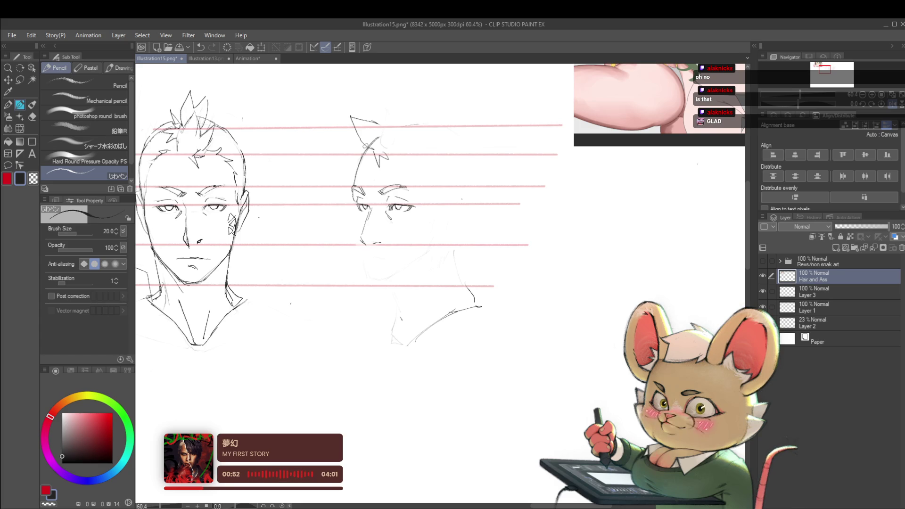
scroll(492, 209, down, 3)
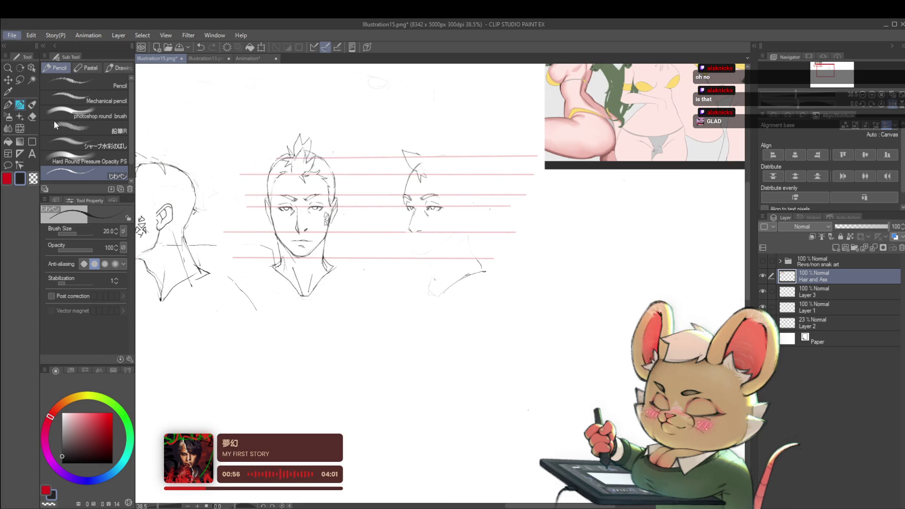
Step: Save the illustration as Illustration15.png with Ctrl+S
key(ctrl+s)
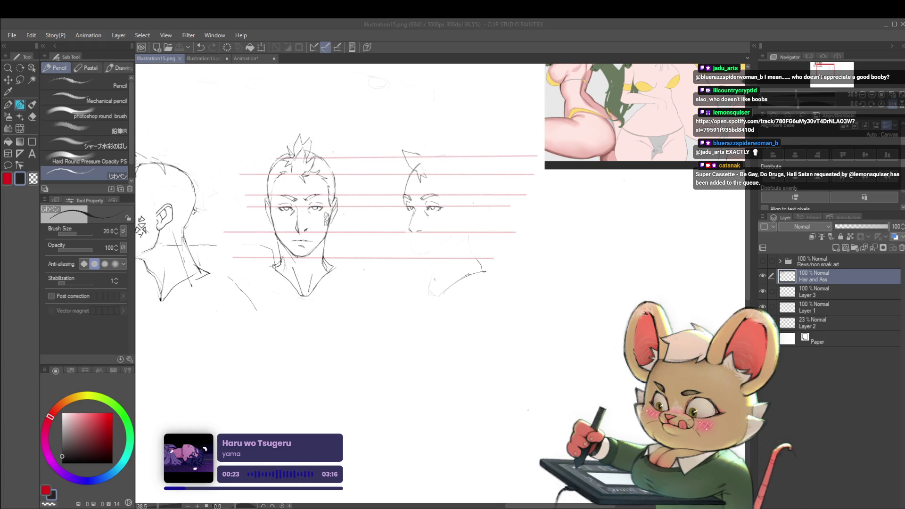
scroll(497, 282, down, 3)
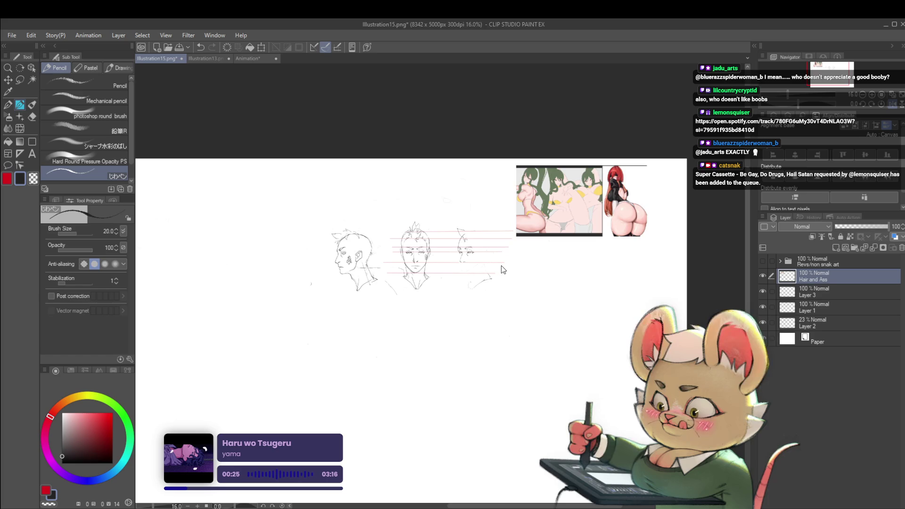
key(ctrl+v)
key(ctrl+t)
drag(674, 208, 370, 236)
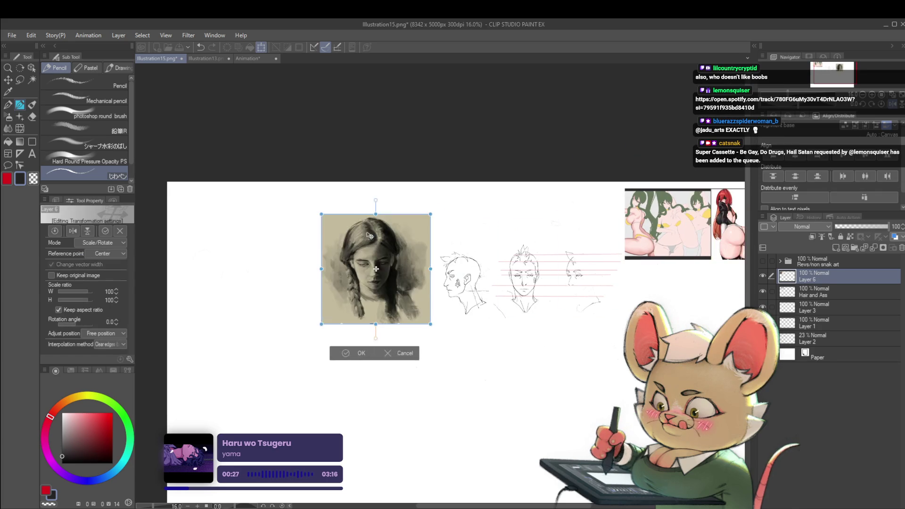
scroll(393, 252, up, 4)
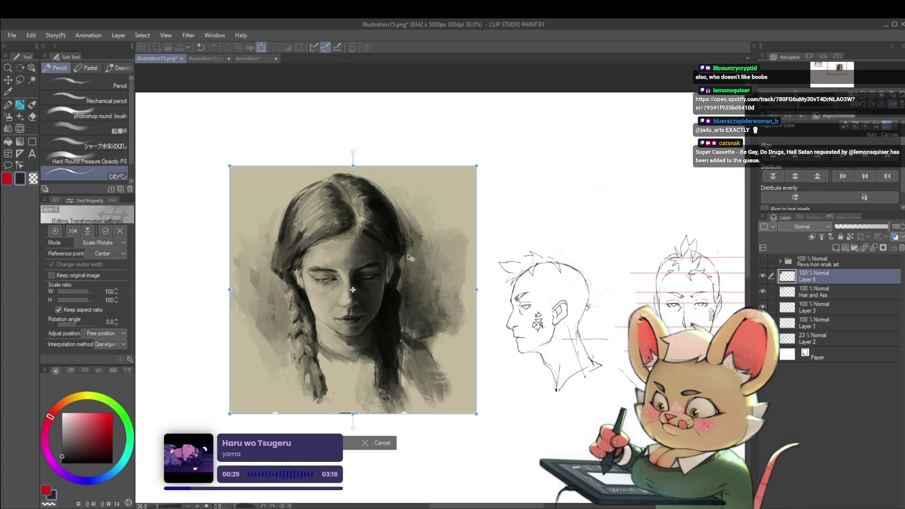
key(Return)
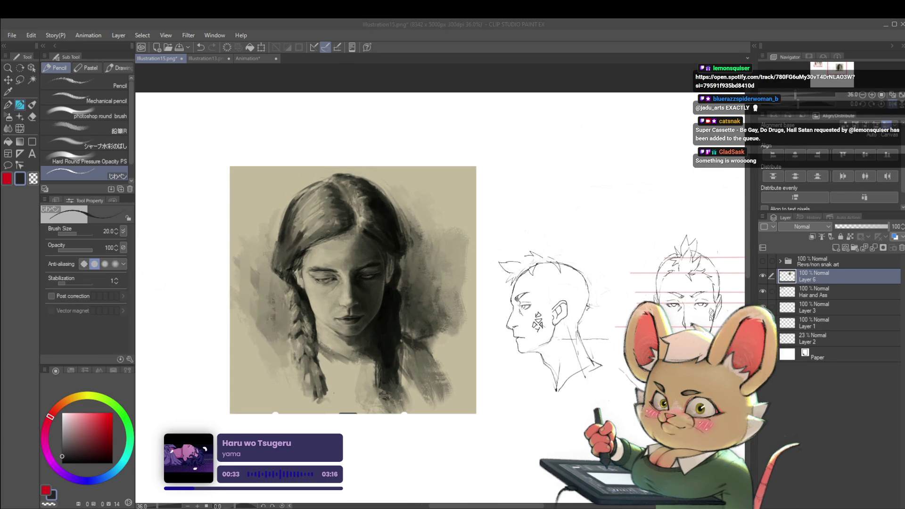
Step: Return to Clip Studio Paint, zoom on the portrait's face and undo the last stroke
key(alt+Tab)
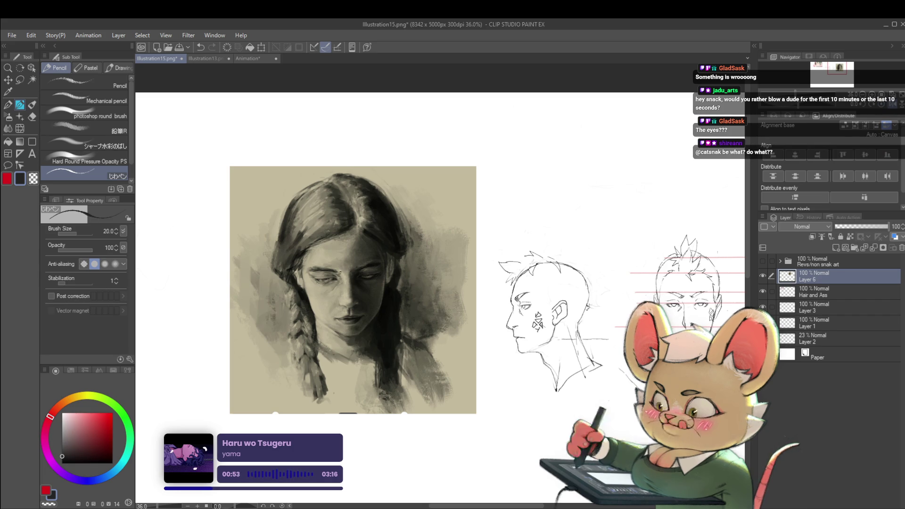
scroll(343, 268, up, 5)
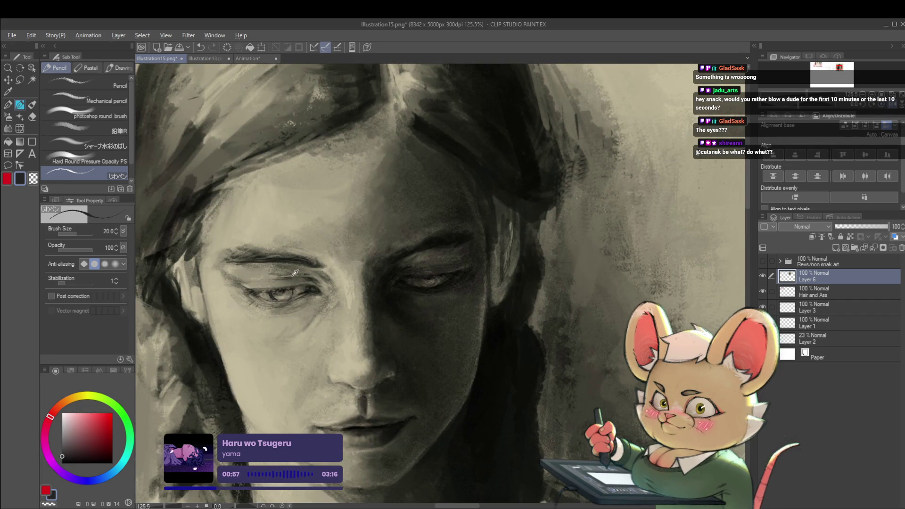
key(ctrl+z)
scroll(296, 273, down, 4)
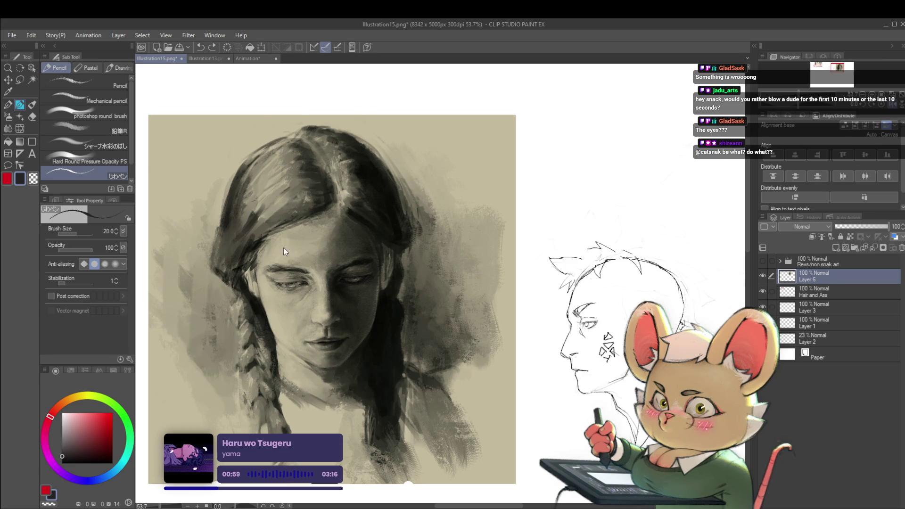
scroll(281, 254, down, 1)
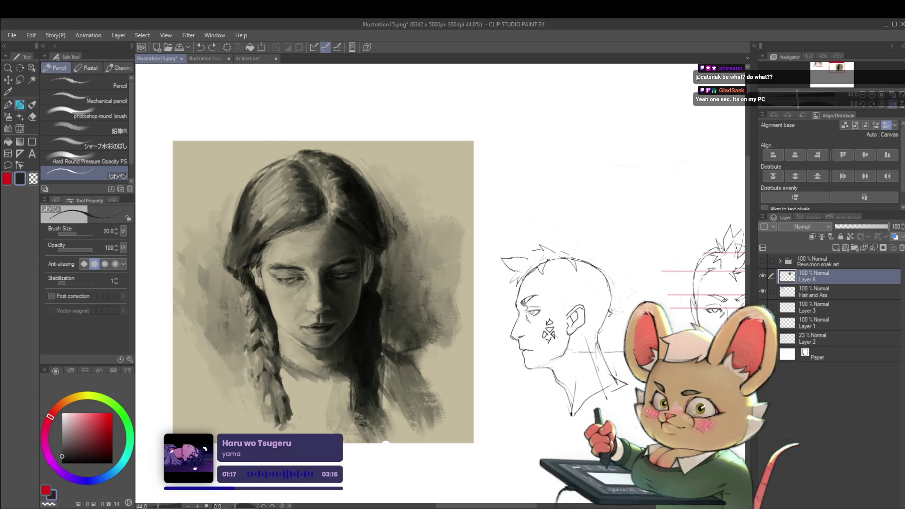
Step: Frame the whole portrait down to the braids, then undo another recent edit
scroll(580, 215, down, 3)
drag(622, 222, 537, 212)
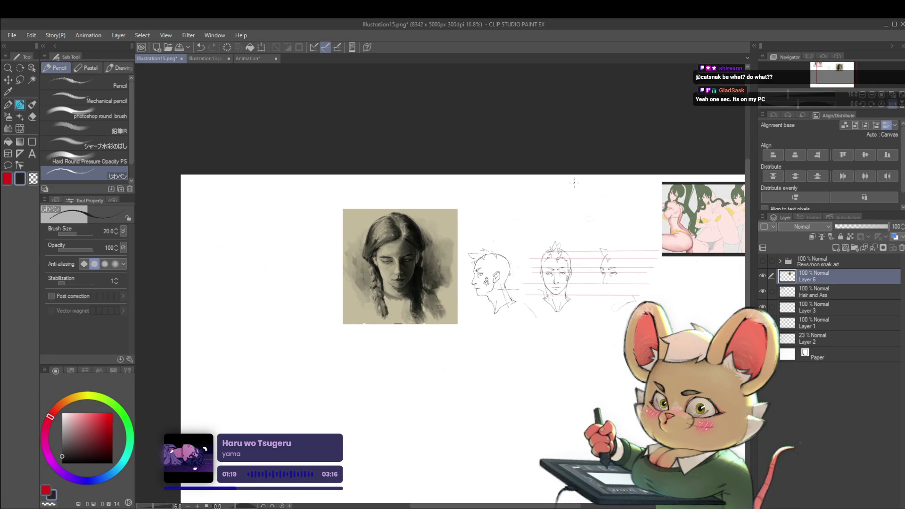
scroll(419, 227, up, 4)
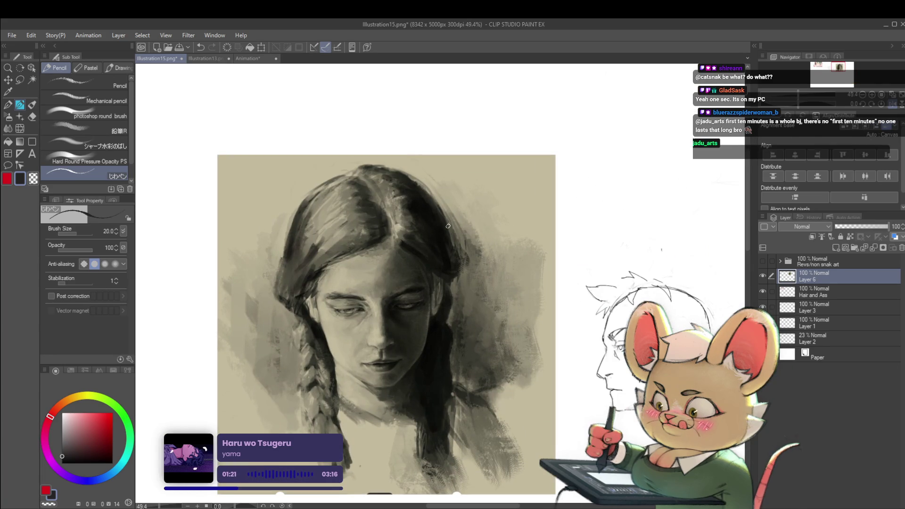
drag(481, 488, 504, 386)
scroll(504, 386, up, 2)
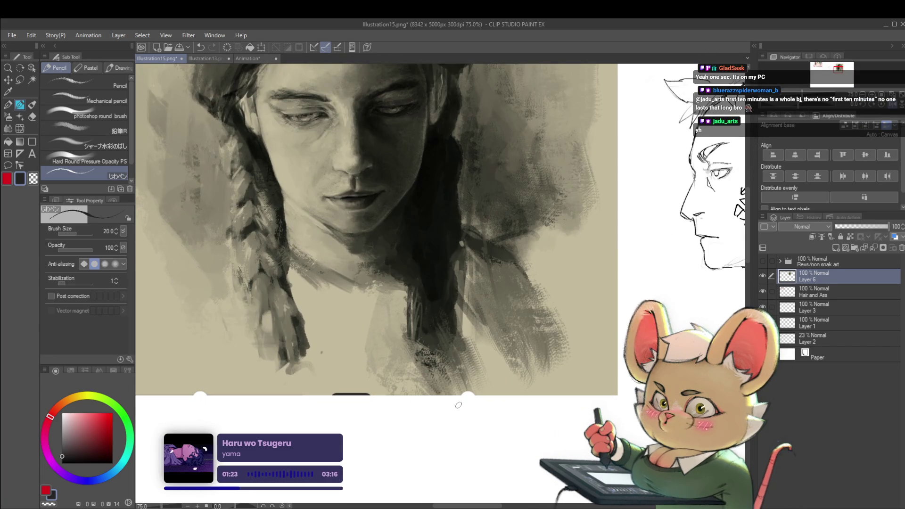
key(ctrl+z)
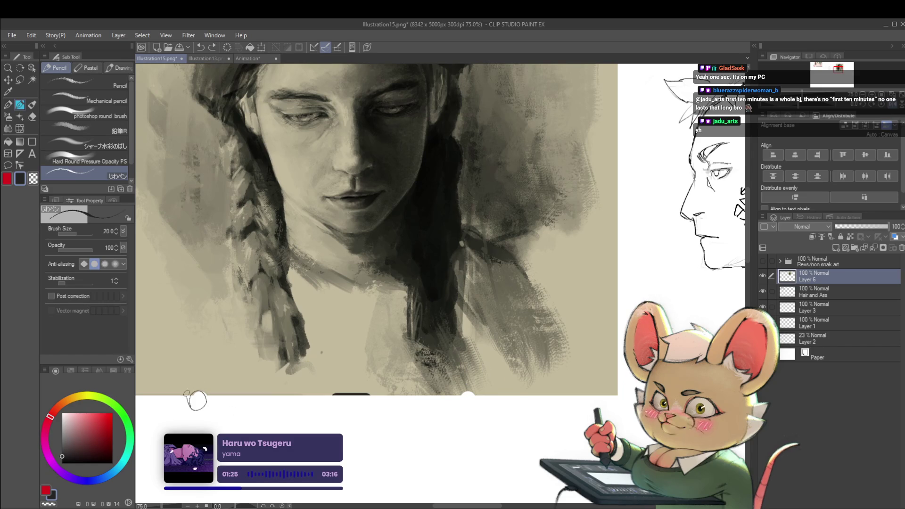
Step: Zoom out, restore the normal view orientation and frame the head turnaround sketches
scroll(474, 372, down, 3)
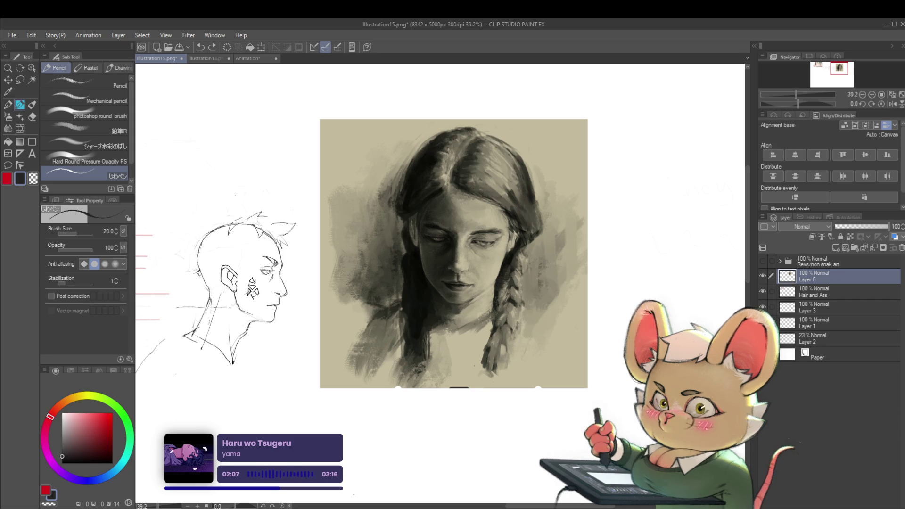
click(675, 314)
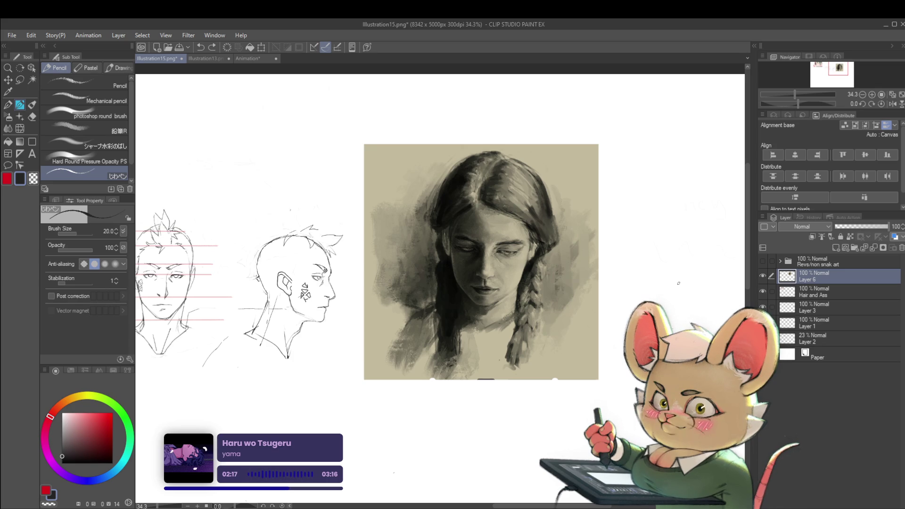
click(892, 105)
scroll(663, 204, down, 2)
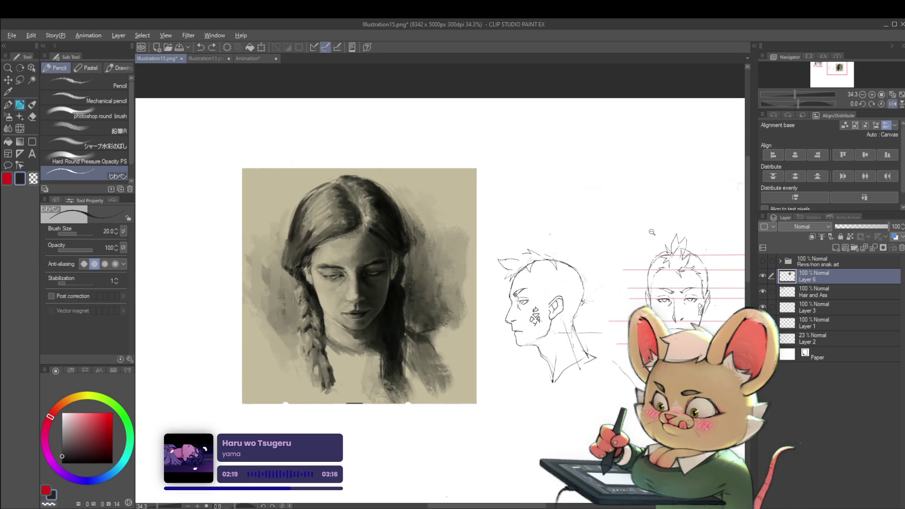
drag(621, 239, 592, 245)
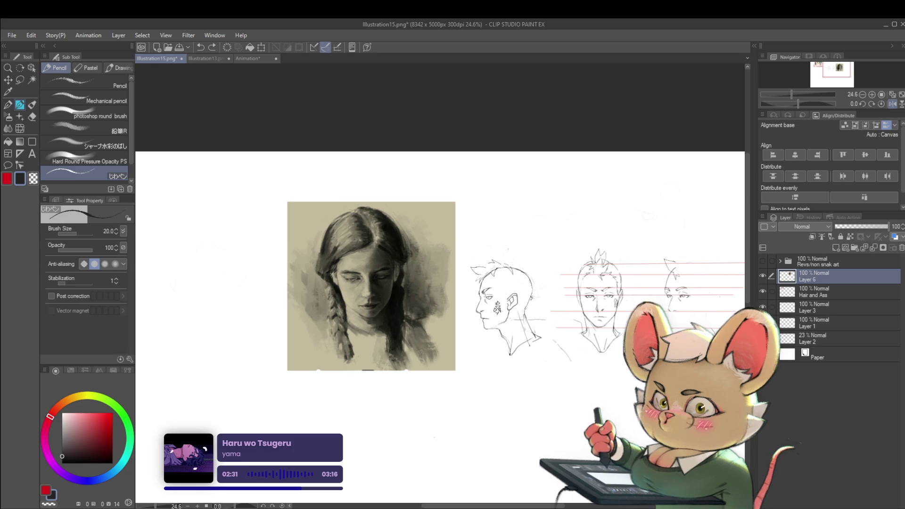
drag(720, 298, 561, 296)
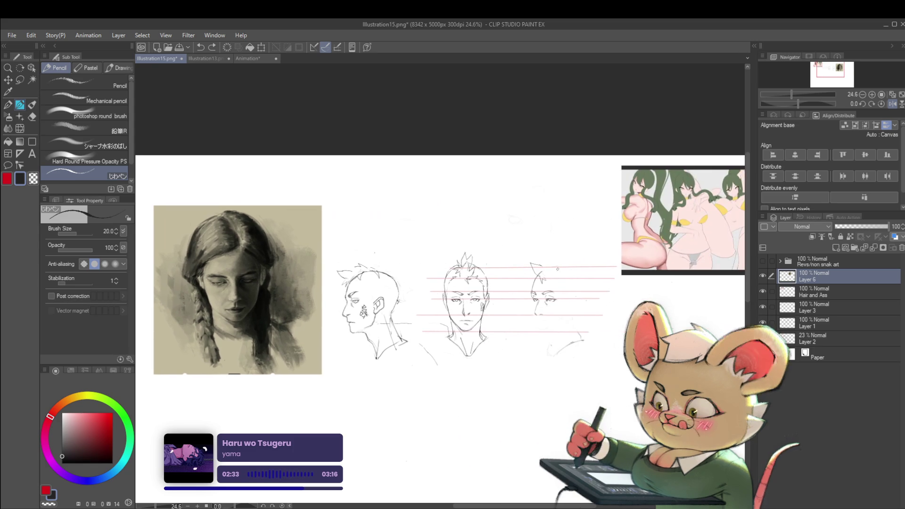
scroll(560, 296, up, 3)
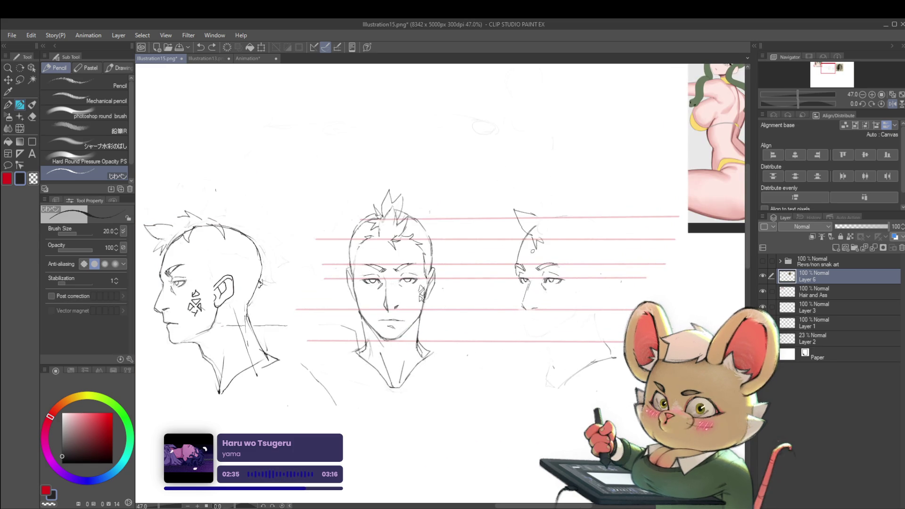
scroll(539, 313, up, 3)
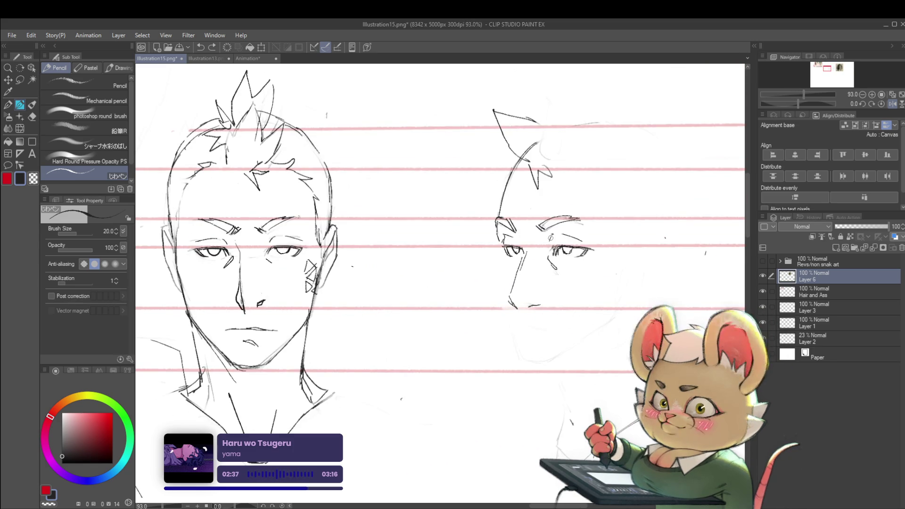
Step: Select the Liquify tool and the Hair and Ass layer, and centre the front-view head
click(20, 128)
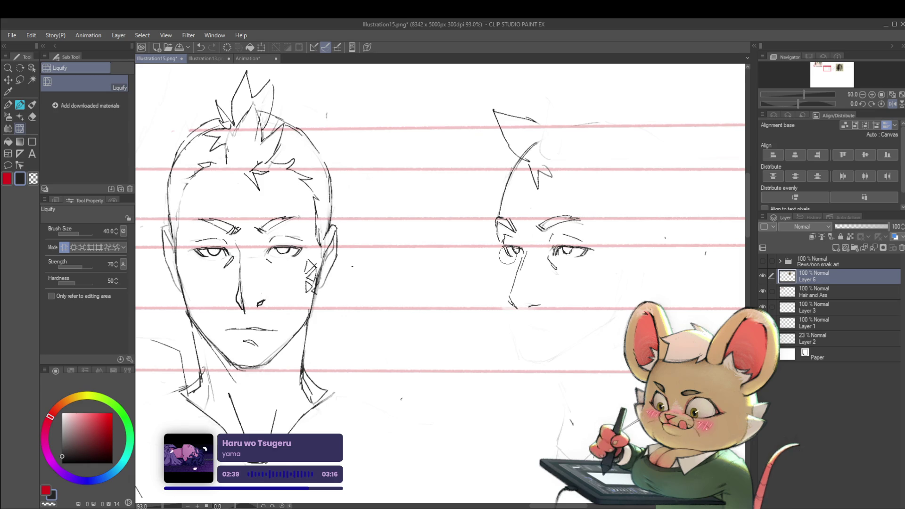
click(815, 290)
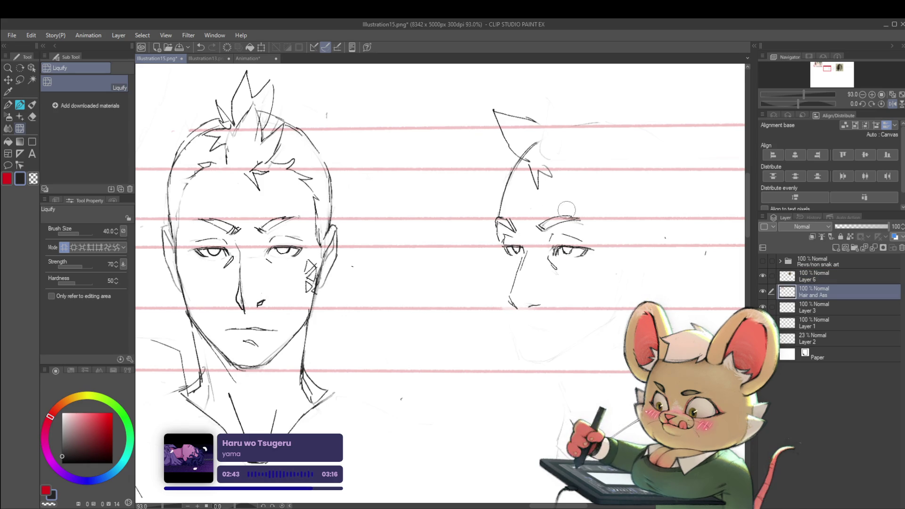
scroll(566, 210, down, 5)
scroll(547, 231, up, 6)
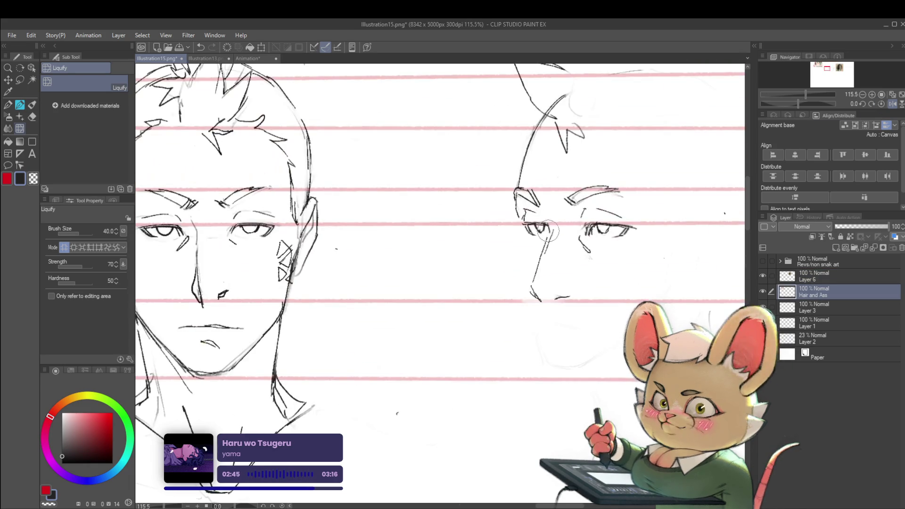
scroll(551, 207, down, 6)
scroll(613, 198, up, 3)
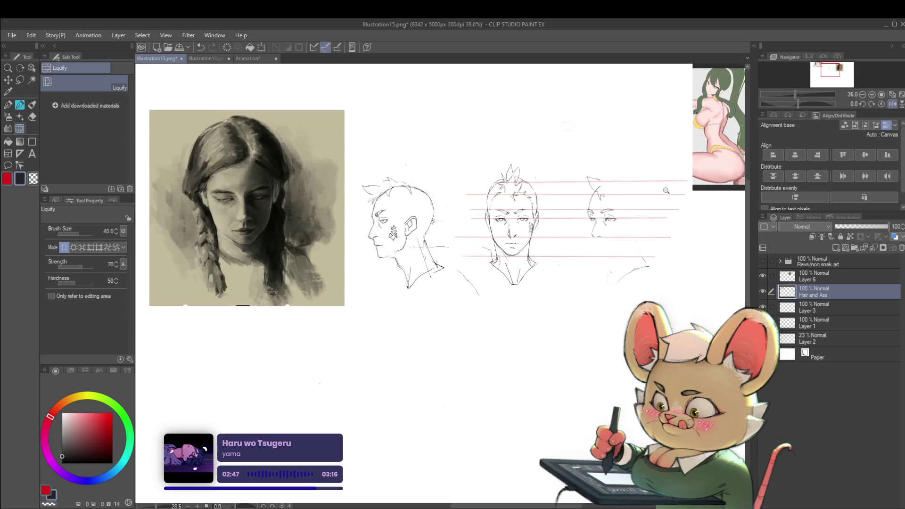
click(892, 104)
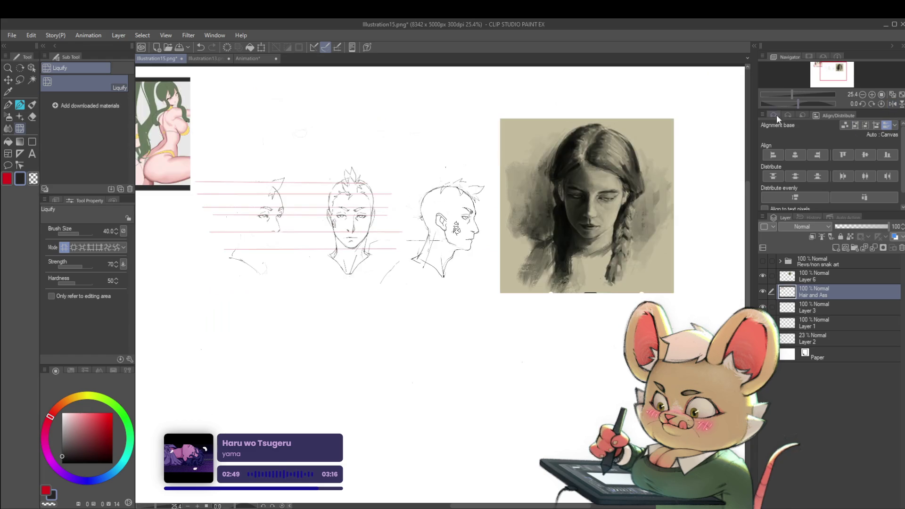
scroll(414, 199, up, 5)
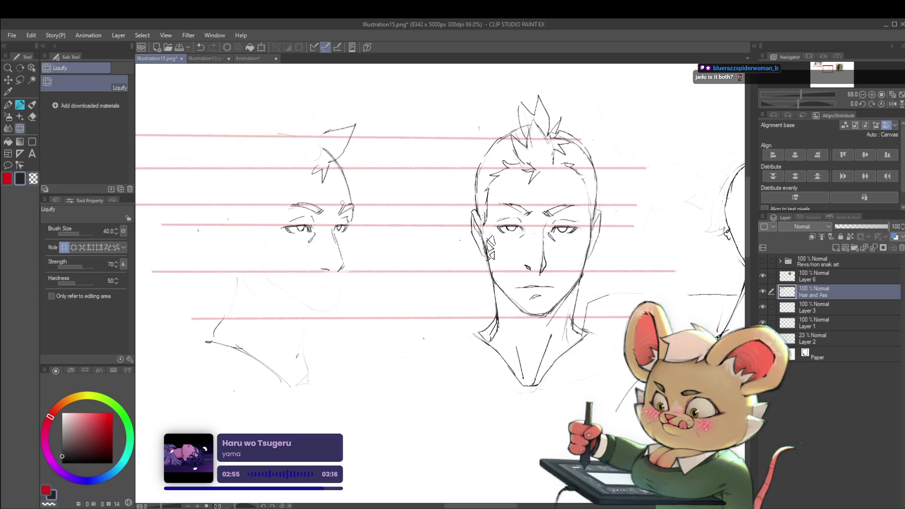
drag(366, 182, 384, 157)
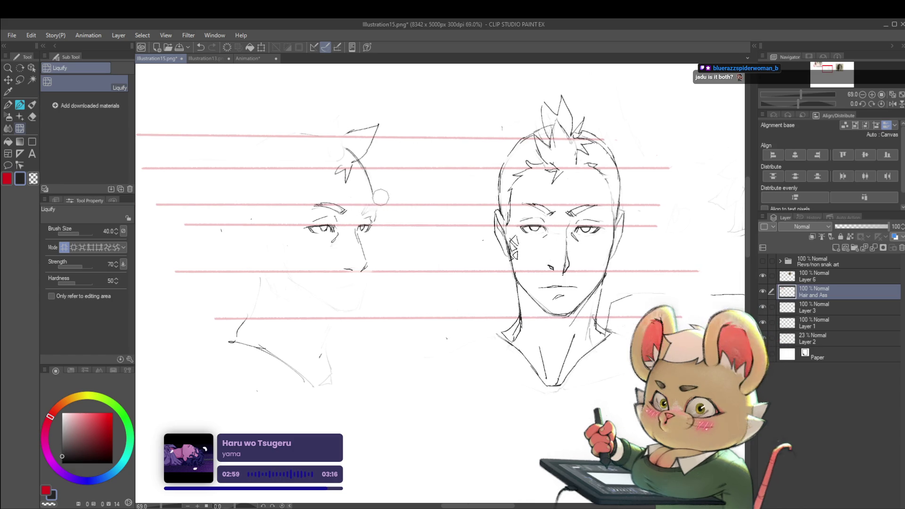
click(890, 104)
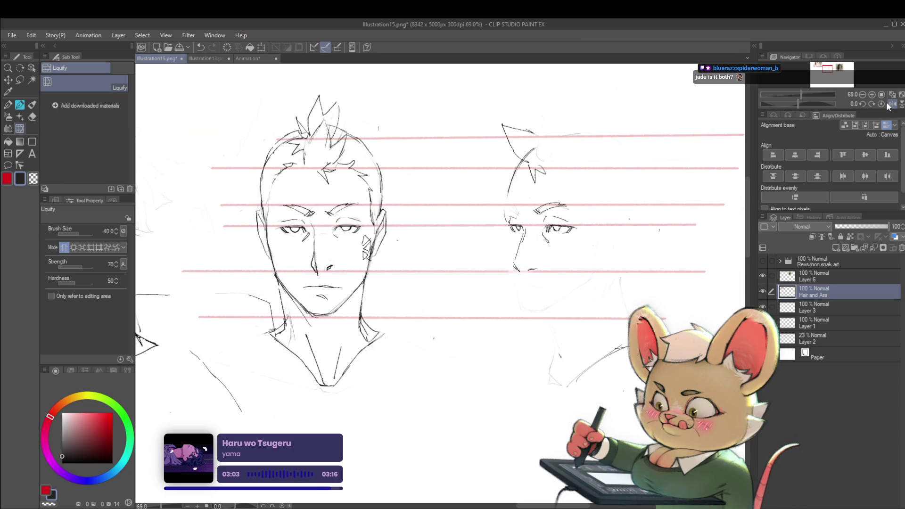
Step: Switch to the pencil and draw a small triangle mark beside the front face's ear
key(p)
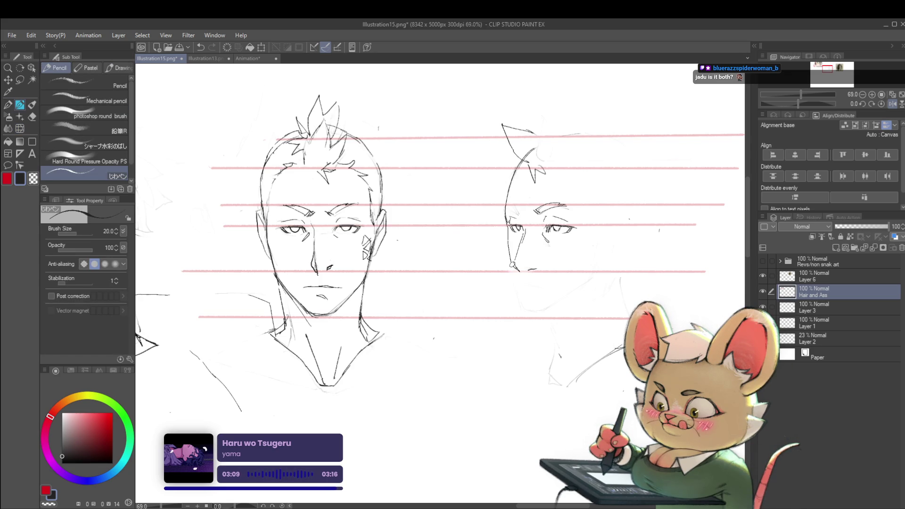
scroll(517, 264, down, 3)
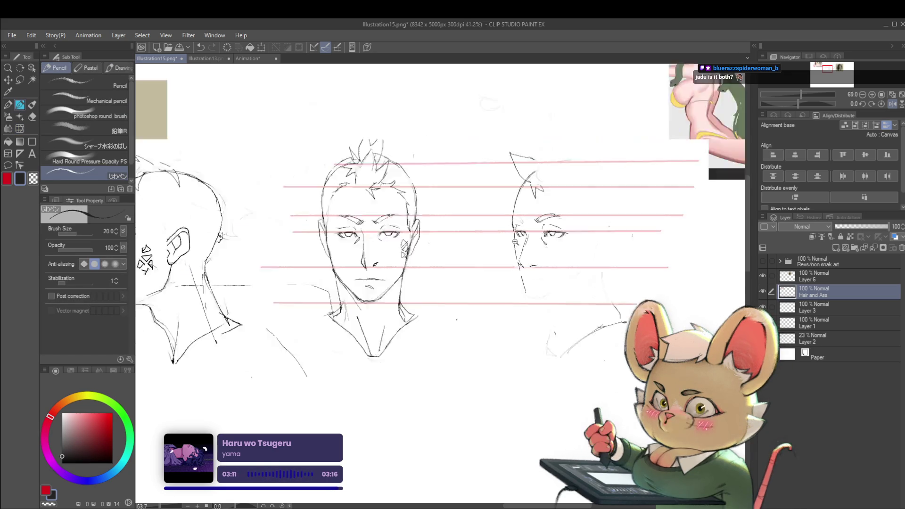
scroll(515, 242, down, 3)
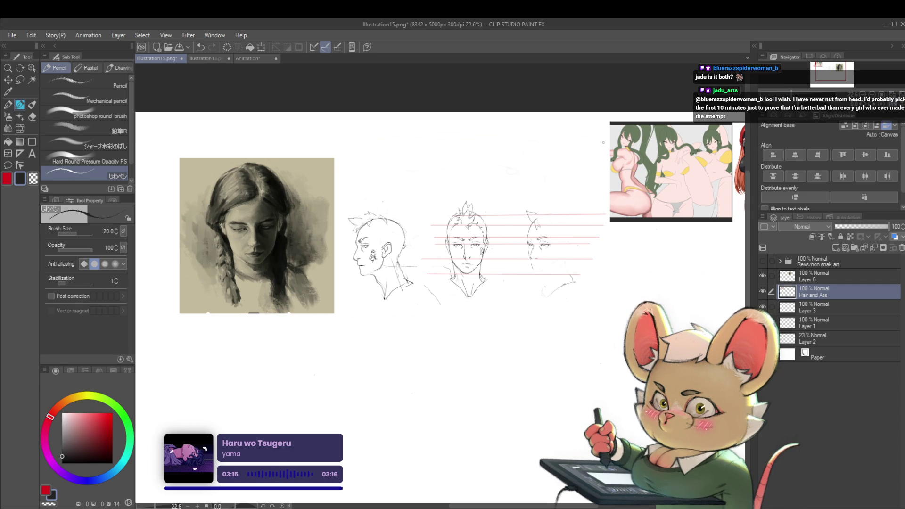
scroll(508, 246, up, 3)
scroll(508, 246, up, 2)
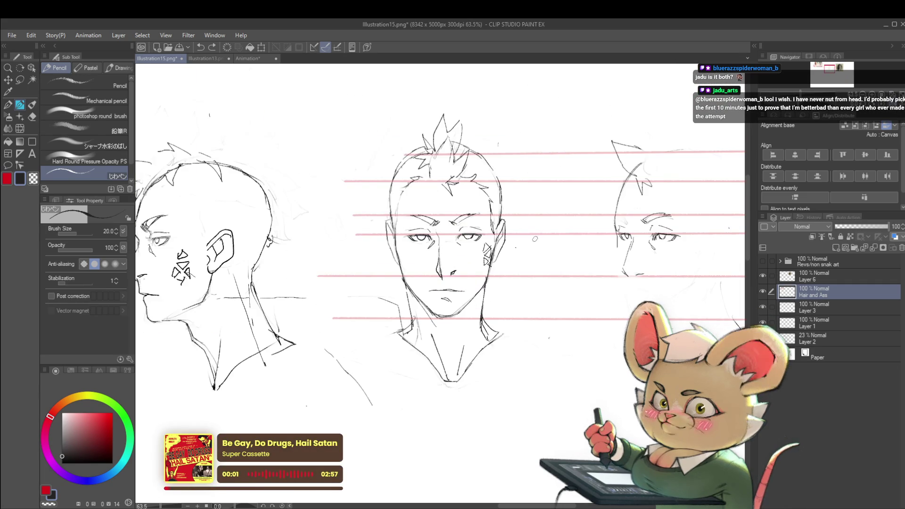
drag(505, 262, 533, 240)
Step: Undo the triangle mark by the ear and zoom out toward the whole canvas
key(ctrl+z)
scroll(532, 246, down, 4)
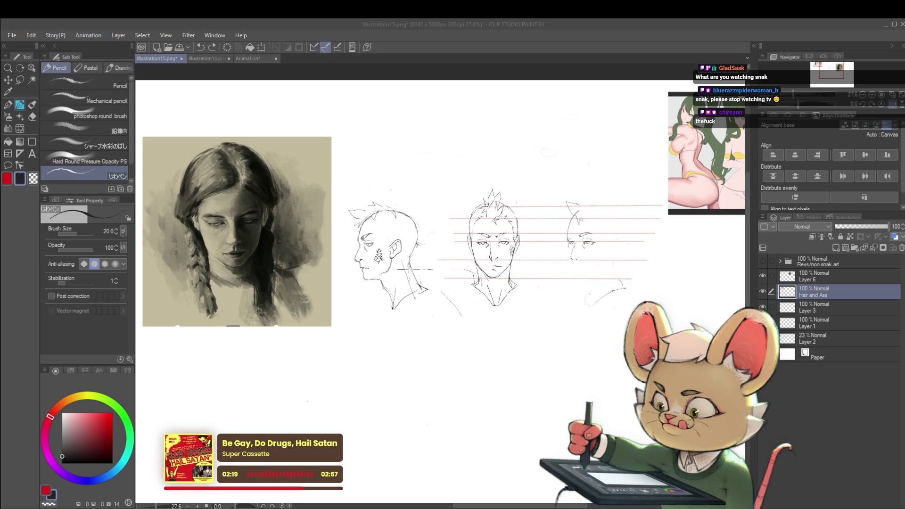
Step: Toggle the mirrored view on and off to check the drawings, panning across the canvas
click(880, 105)
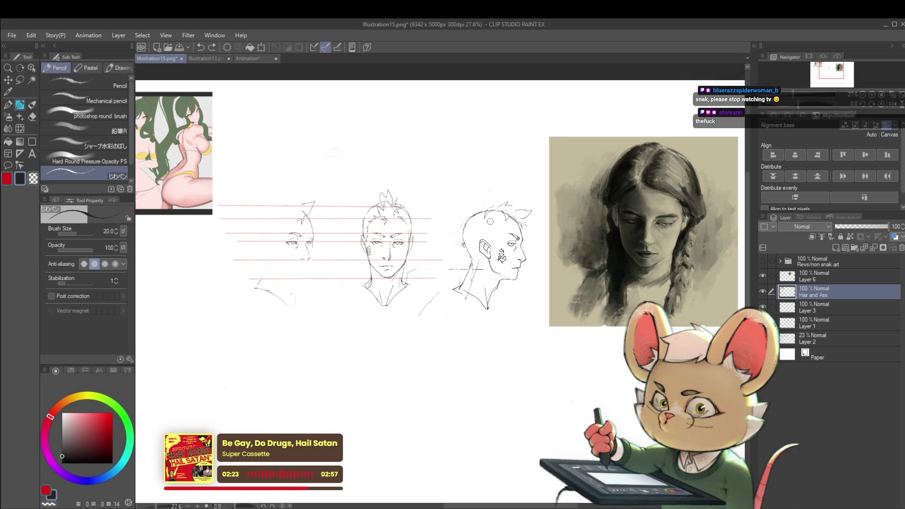
scroll(486, 218, up, 2)
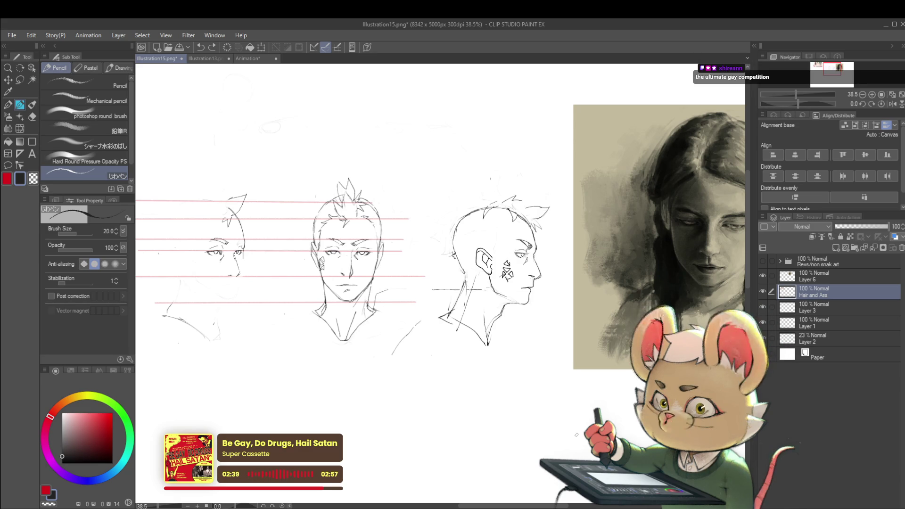
click(893, 105)
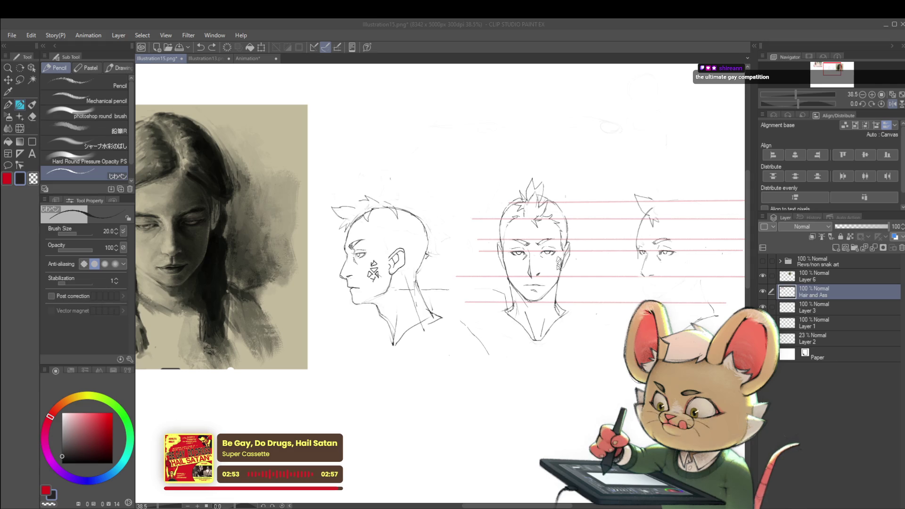
click(585, 359)
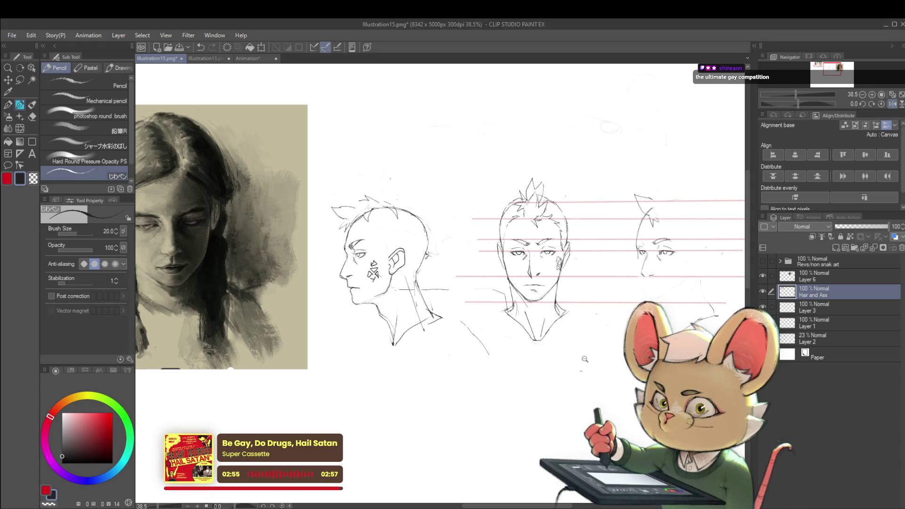
scroll(585, 359, down, 1)
drag(584, 359, 615, 366)
click(892, 103)
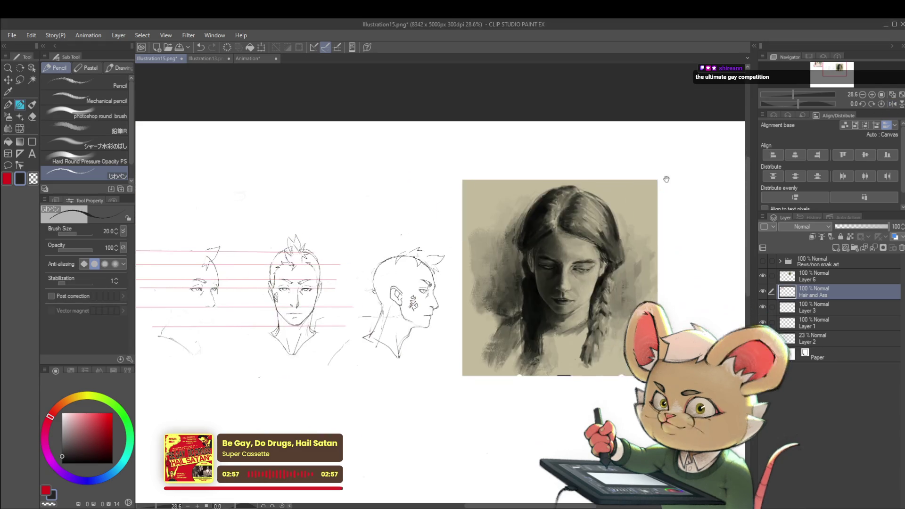
Step: Paste the girl's reference photo and place it beside the painted portrait
key(ctrl+v)
key(ctrl+t)
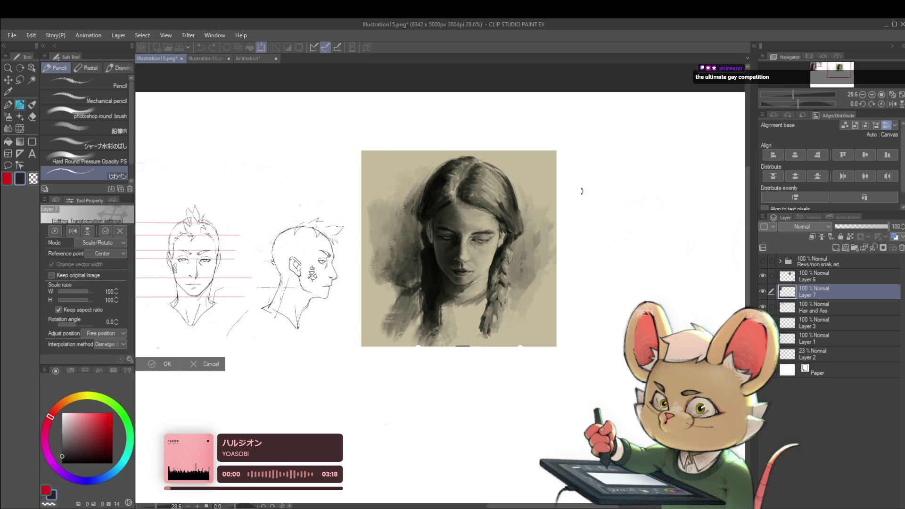
scroll(555, 222, down, 2)
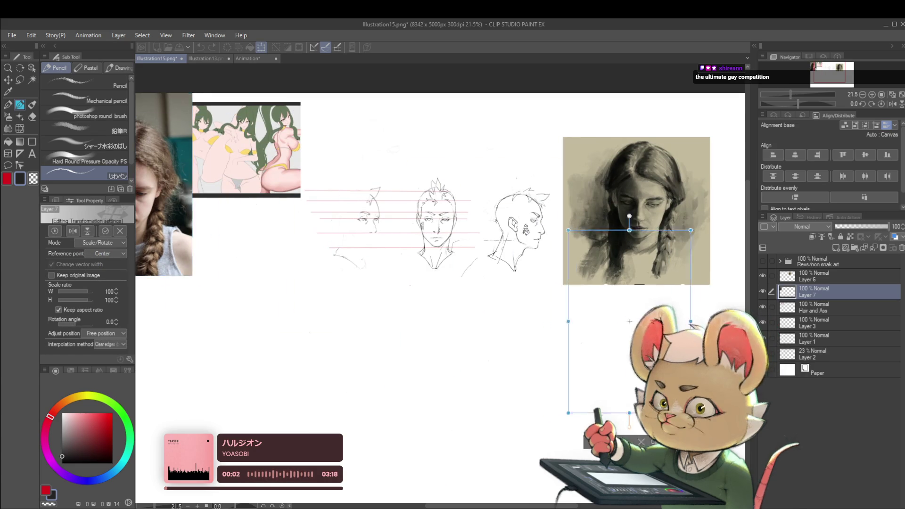
mouse_move(162, 182)
mouse_down()
mouse_move(451, 380)
mouse_move(509, 292)
mouse_up()
scroll(525, 243, up, 8)
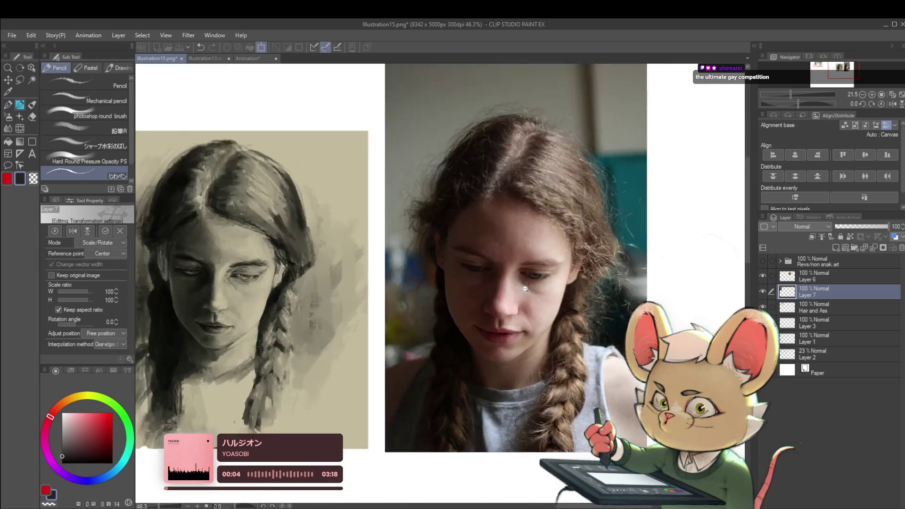
scroll(579, 262, down, 2)
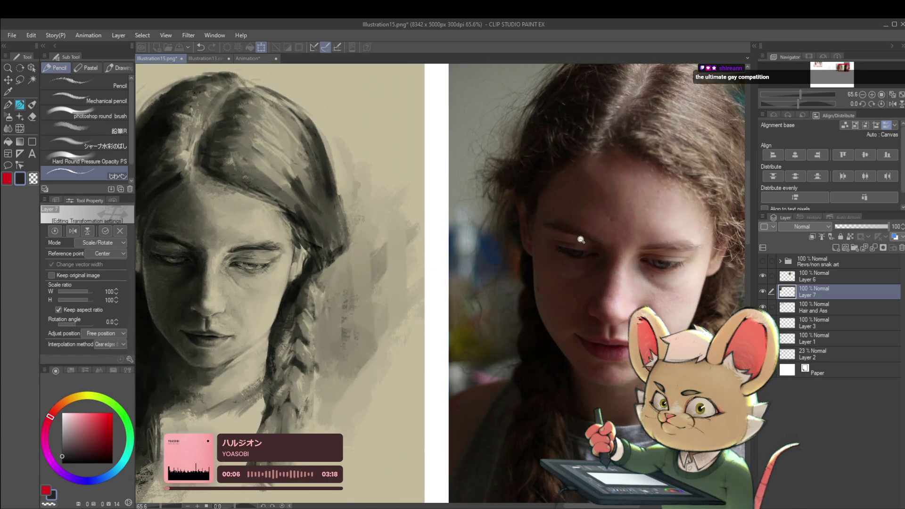
scroll(561, 269, up, 8)
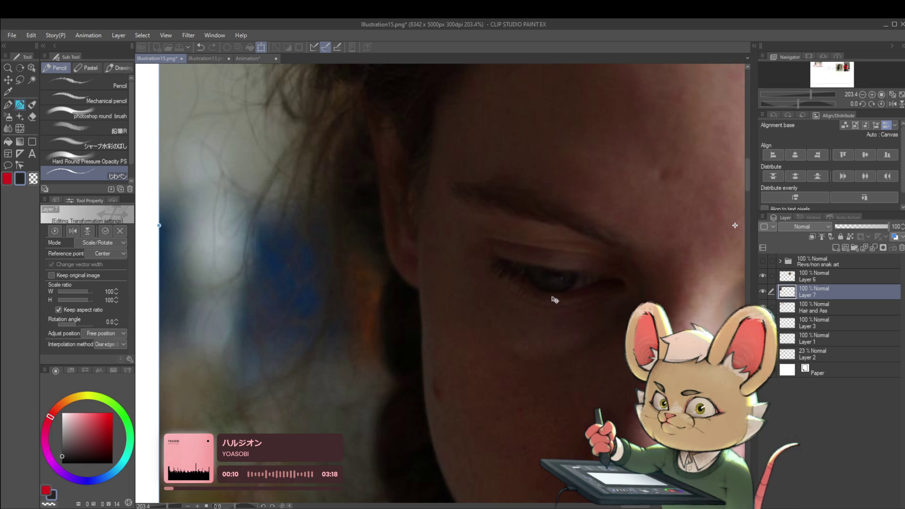
key(Return)
Step: Switch to the pen and sample a dark colour from the photo's eye
key(p)
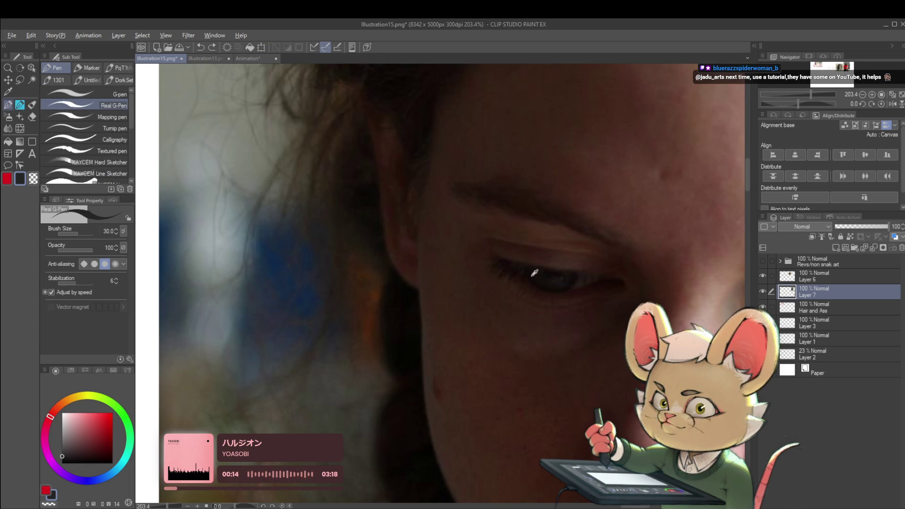
alt+click(530, 268)
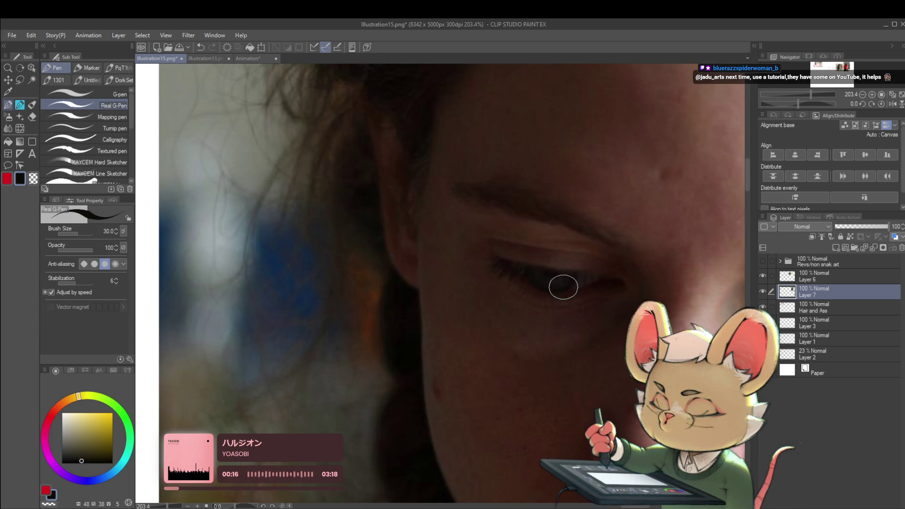
scroll(575, 283, down, 5)
scroll(525, 286, up, 8)
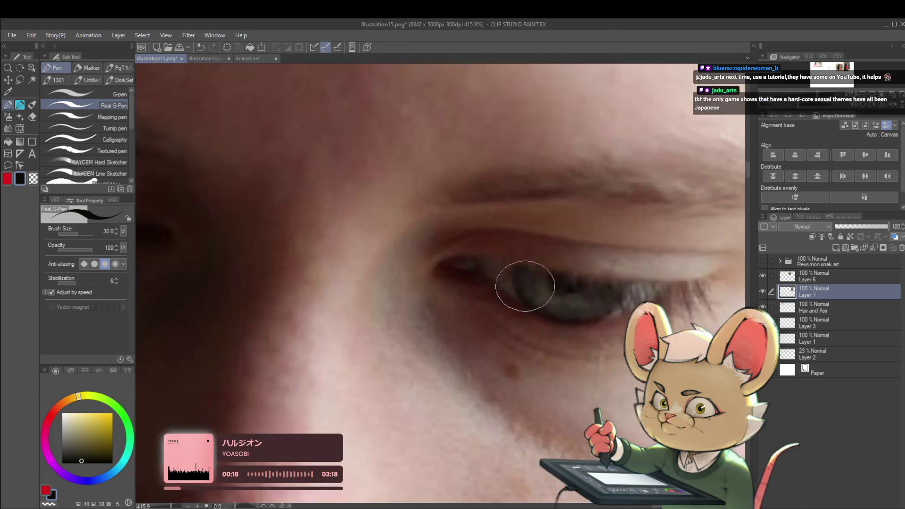
Step: Sample colours from the photo and painting, then set up the round brush on Layer 6 with a beige skin tone
alt+click(519, 280)
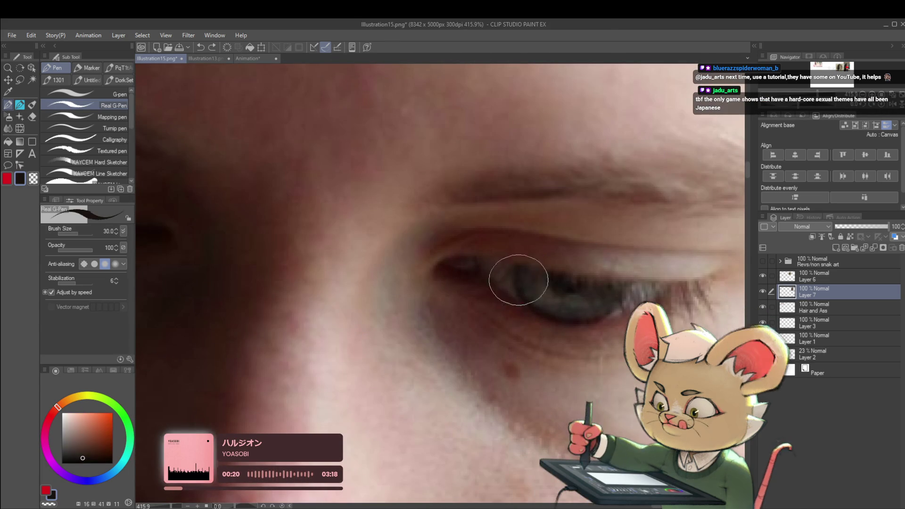
scroll(536, 307, down, 10)
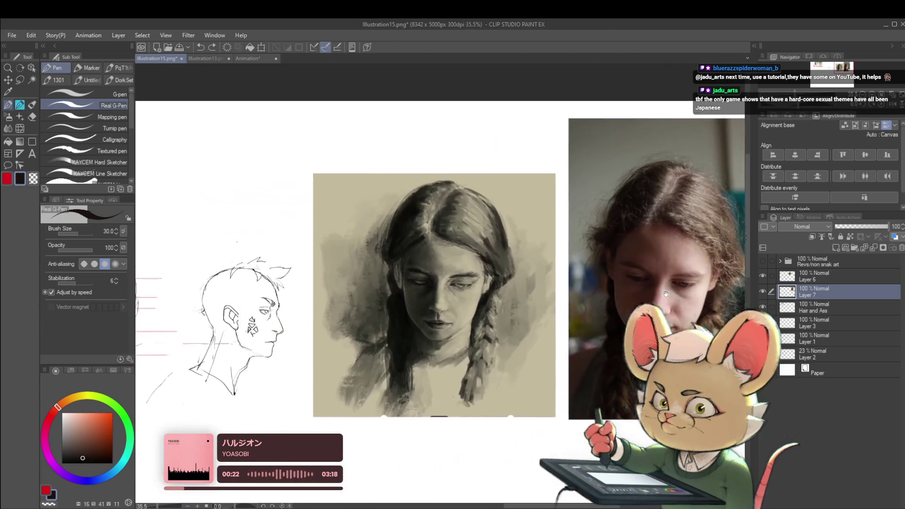
scroll(454, 278, up, 10)
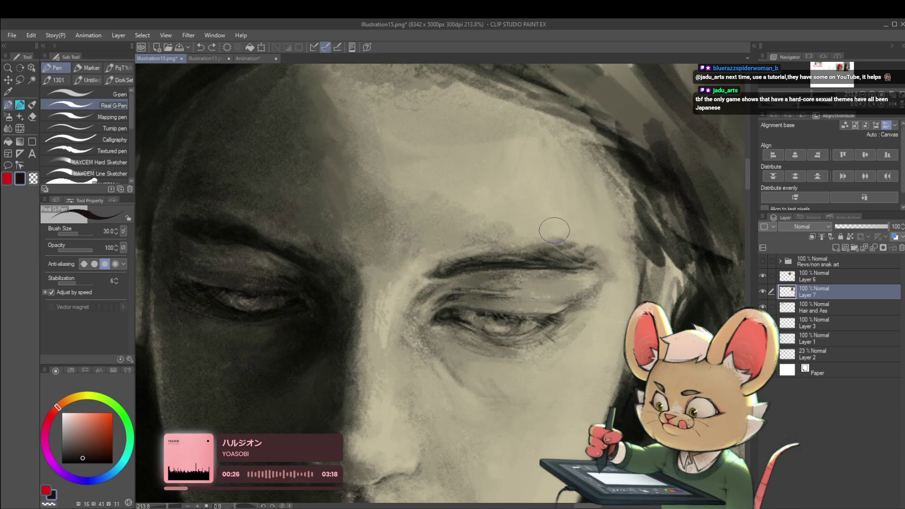
alt+click(302, 304)
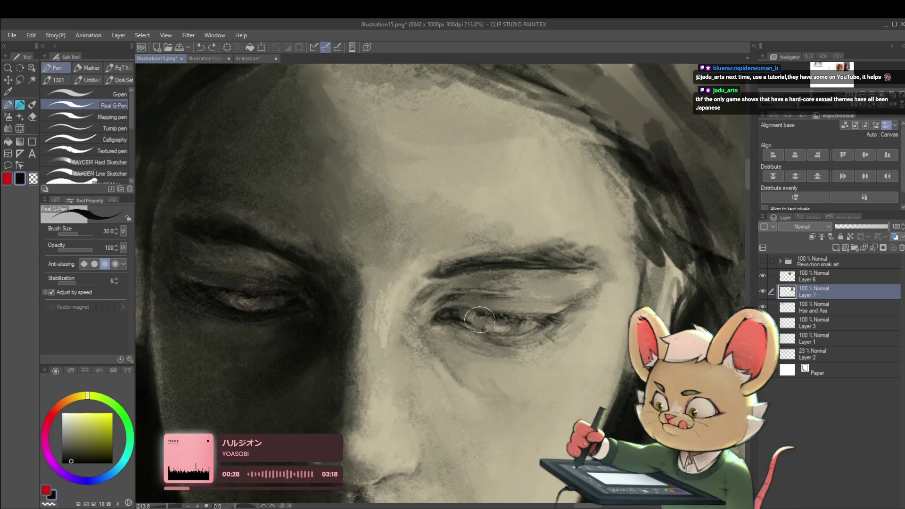
click(823, 279)
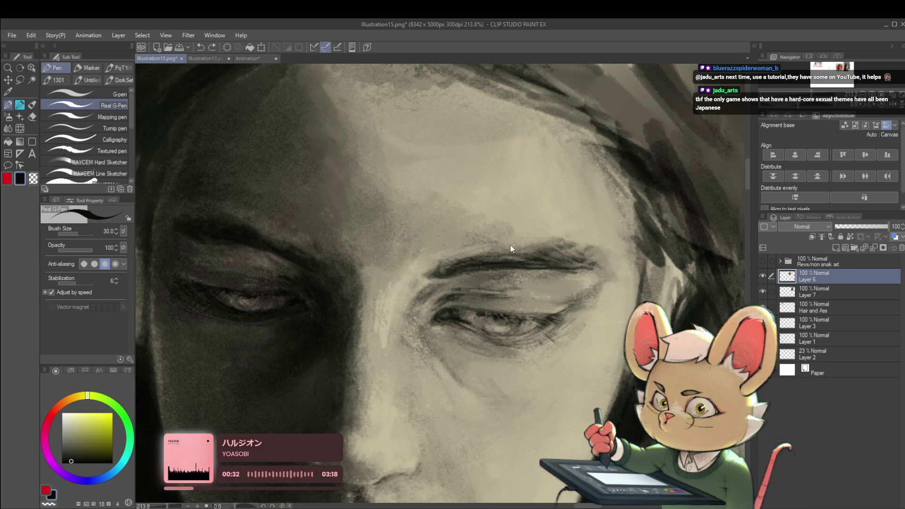
key(p)
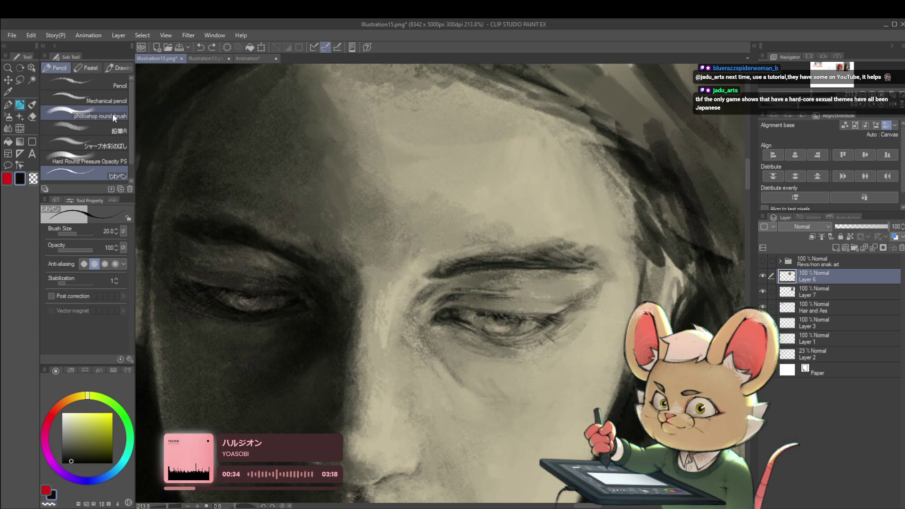
click(114, 116)
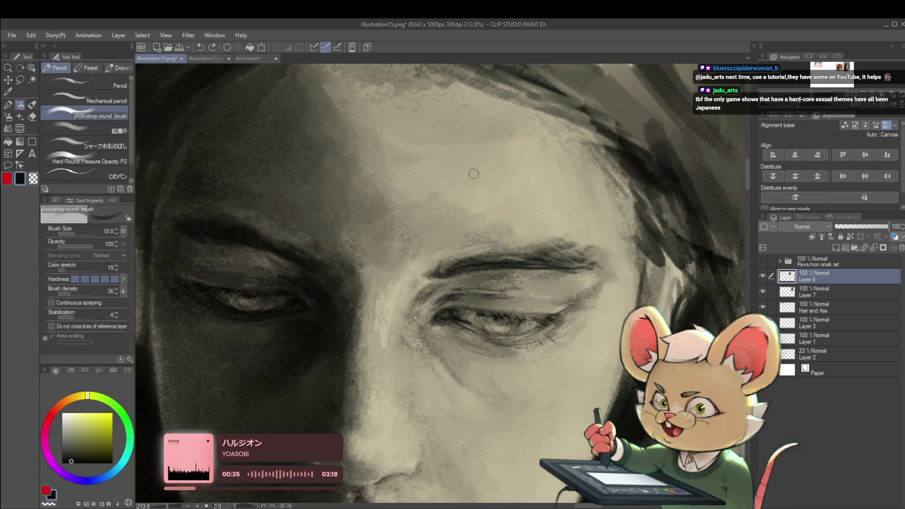
alt+click(488, 320)
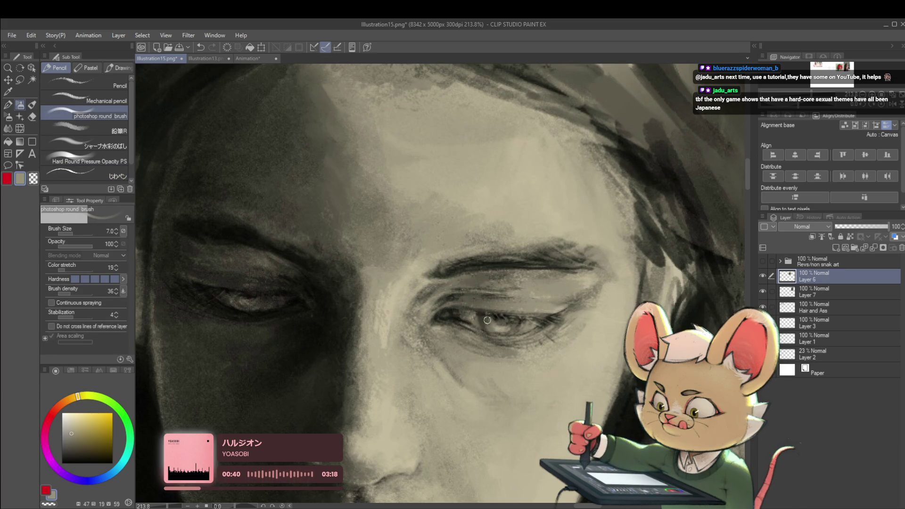
Step: Mirror the canvas view and pan to compare the painted portrait against the full reference photo
scroll(490, 318, down, 10)
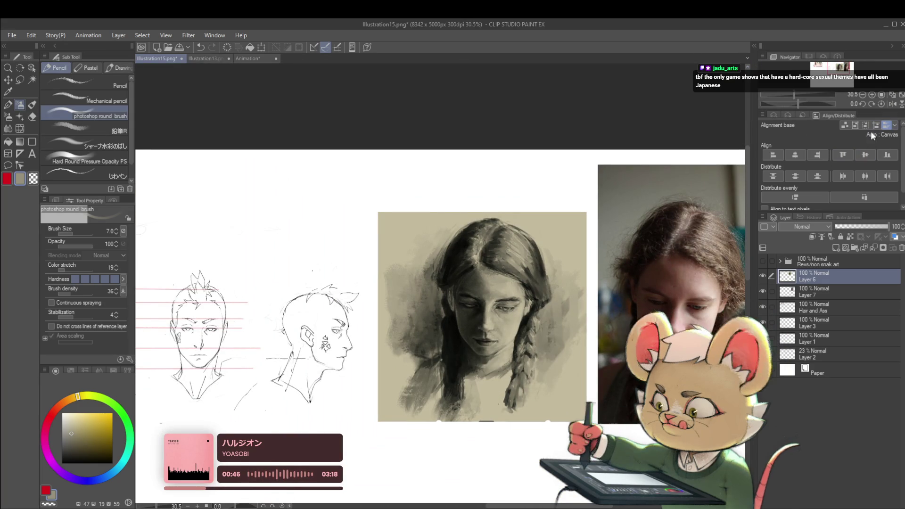
click(891, 104)
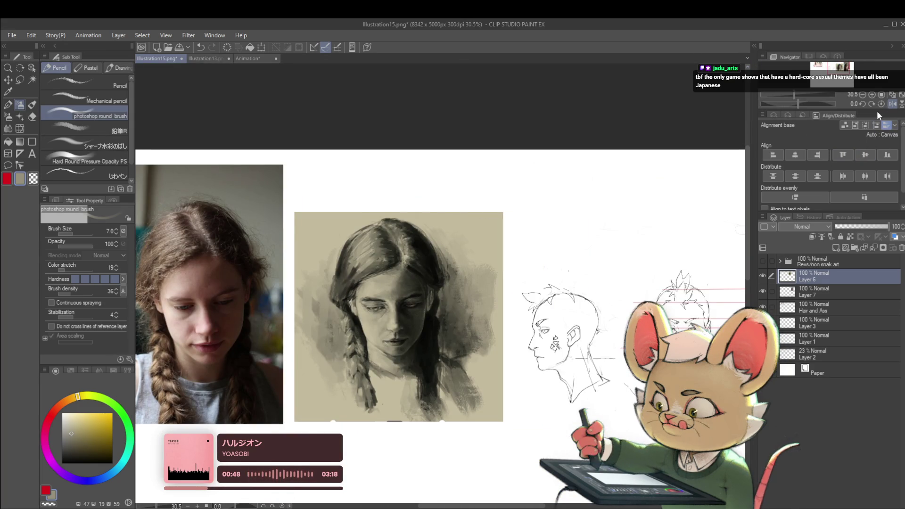
scroll(414, 310, up, 5)
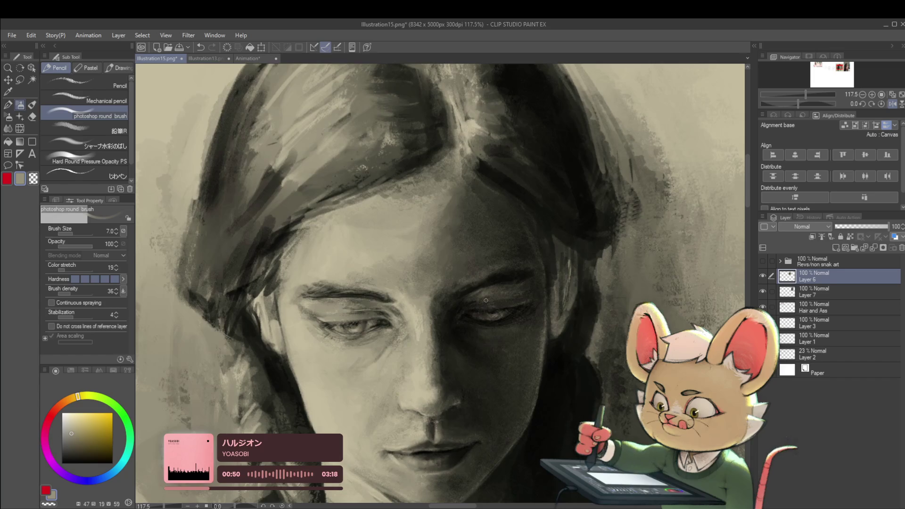
scroll(486, 300, up, 3)
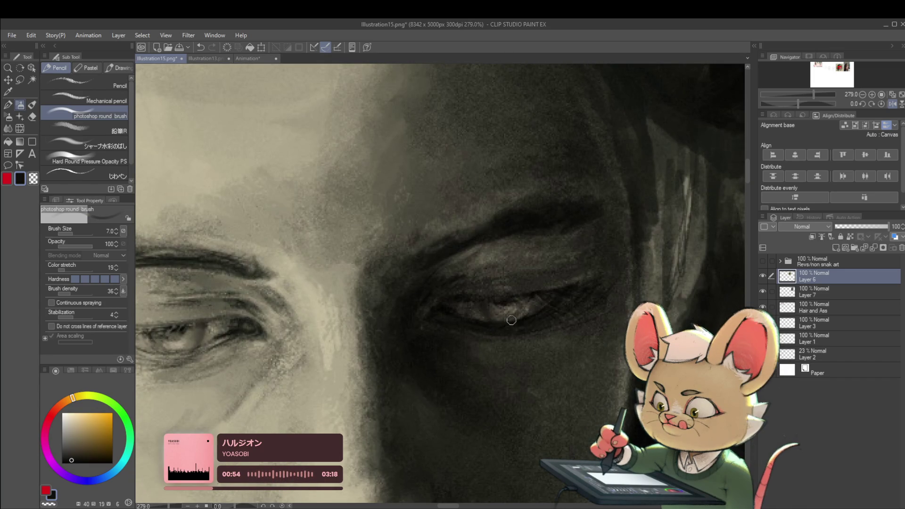
scroll(511, 320, down, 8)
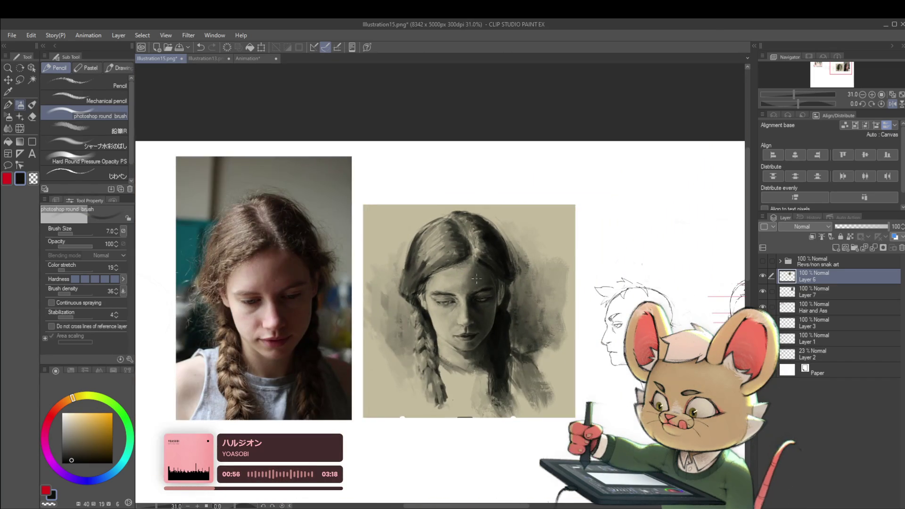
scroll(476, 278, down, 2)
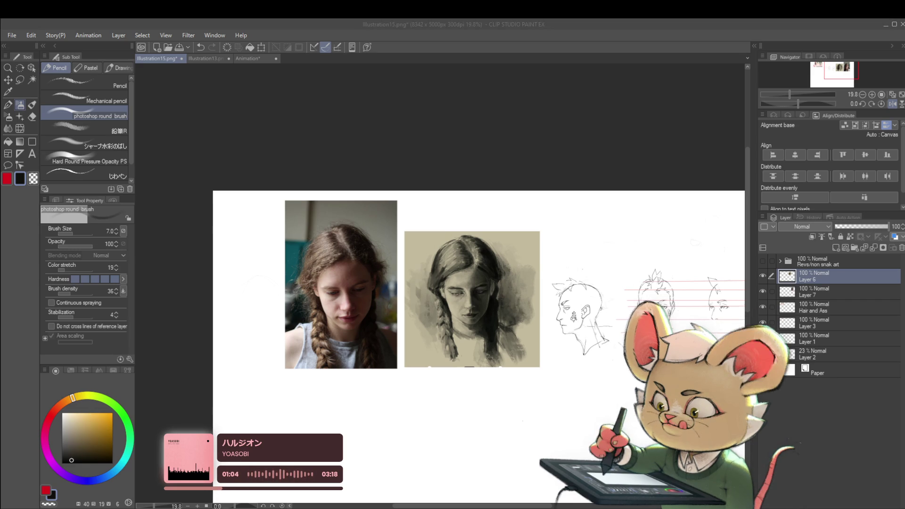
scroll(471, 315, up, 2)
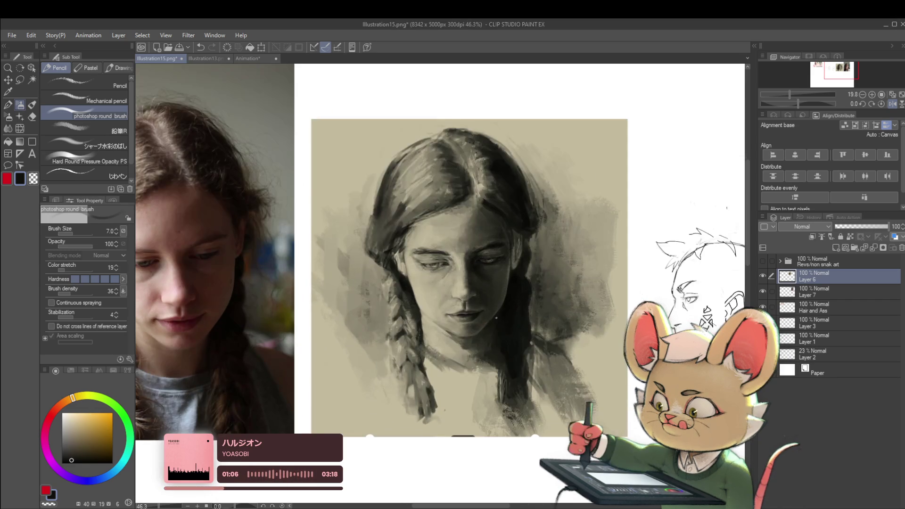
drag(482, 317, 498, 320)
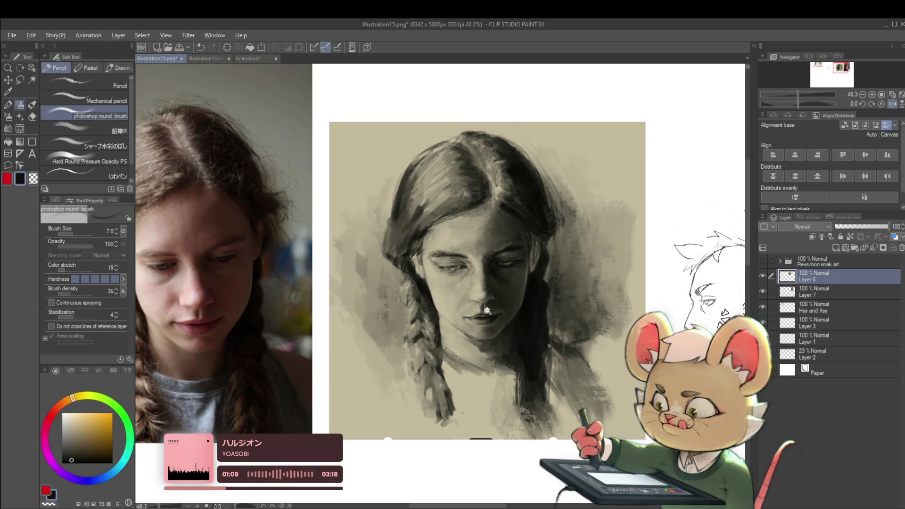
scroll(488, 307, down, 1)
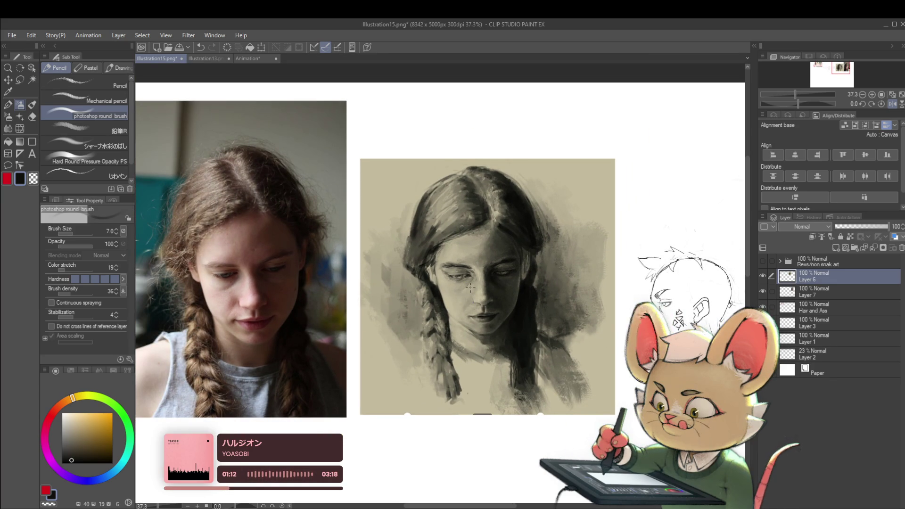
click(893, 104)
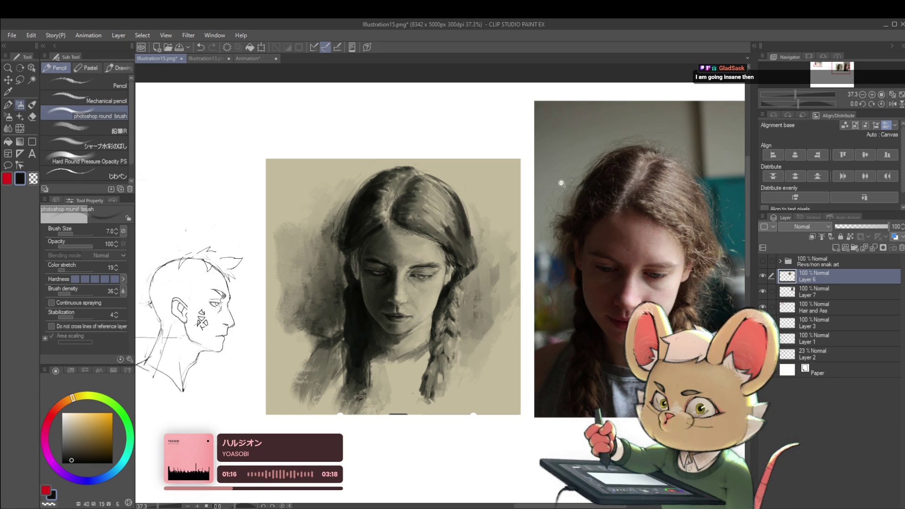
scroll(476, 281, up, 2)
Step: Push the eye shape slightly on Layer 6 using Liquify at brush size 80
click(19, 128)
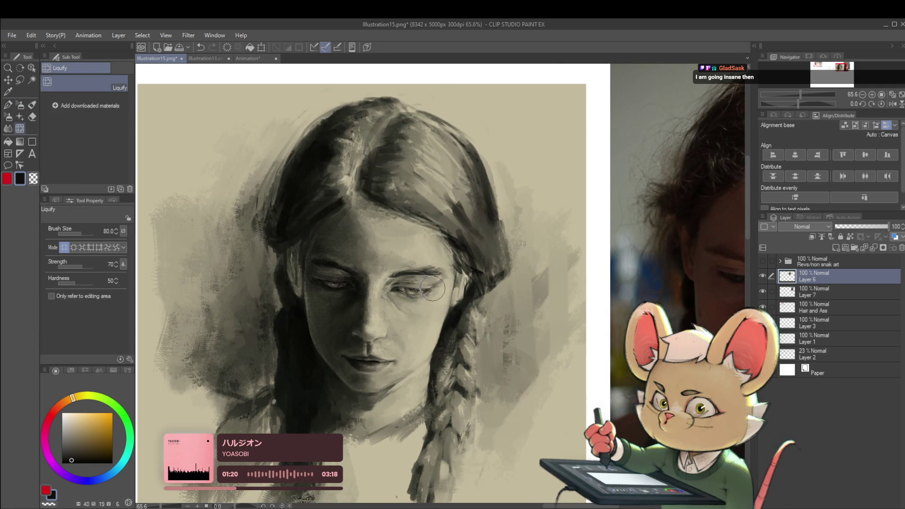
click(805, 289)
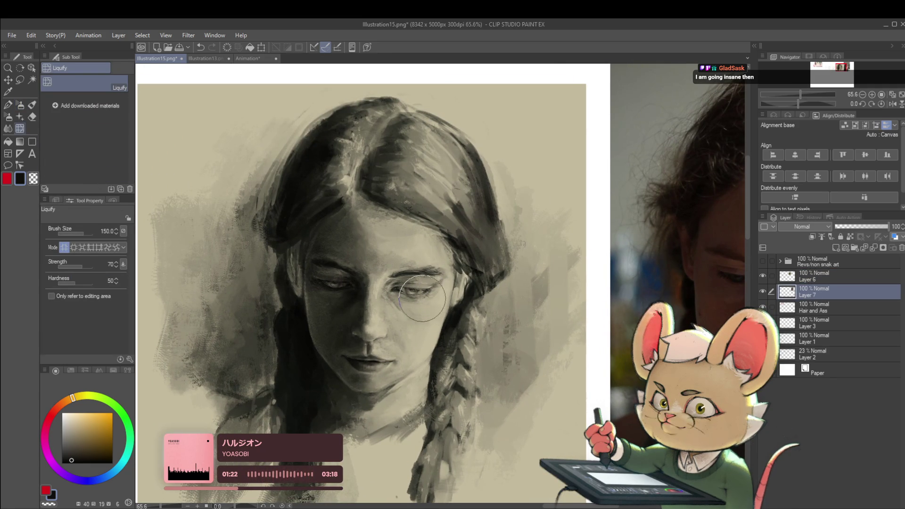
click(819, 276)
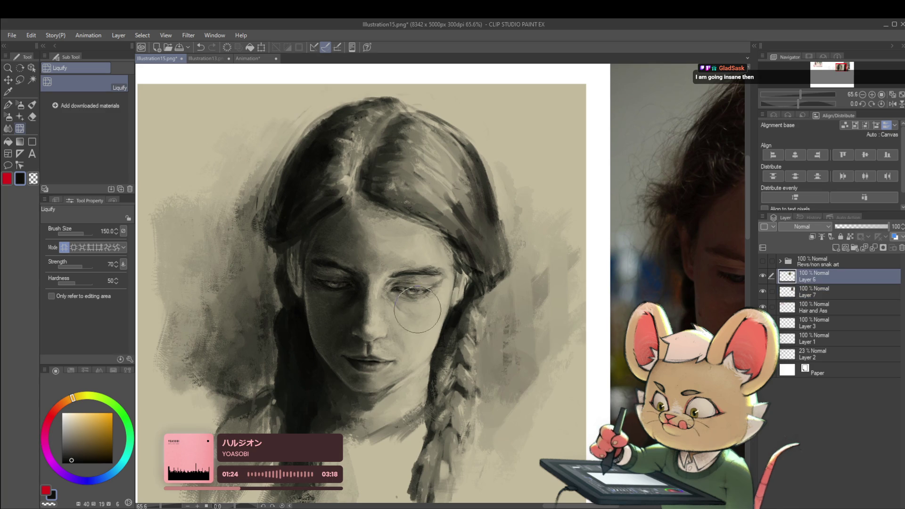
key(bracketleft)
key(bracketleft)
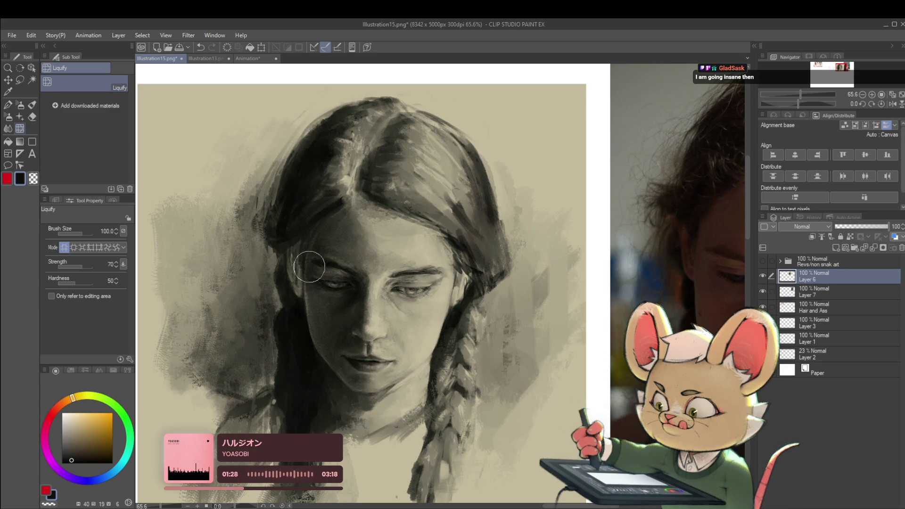
key(bracketleft)
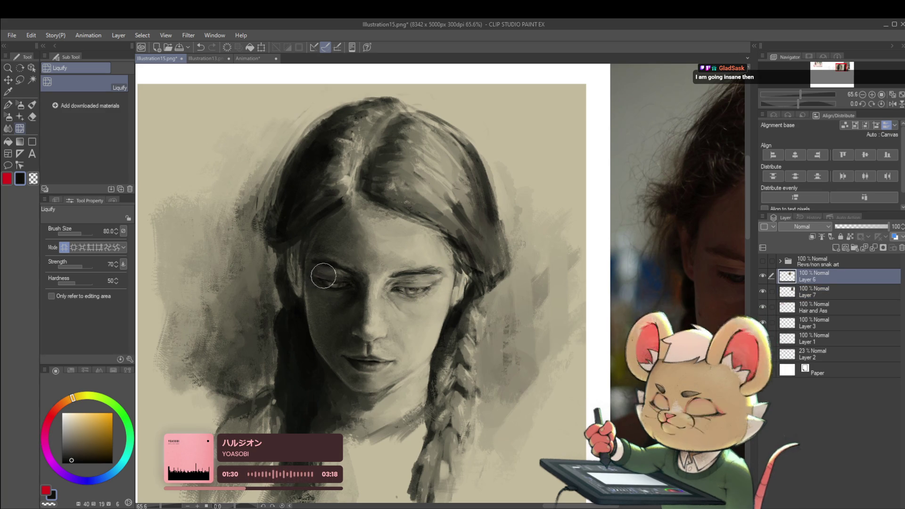
drag(315, 275, 332, 282)
Step: Zoom out to the whole artboard and flip the canvas view back to normal
key(ctrl+minus)
key(ctrl+minus)
key(ctrl+minus)
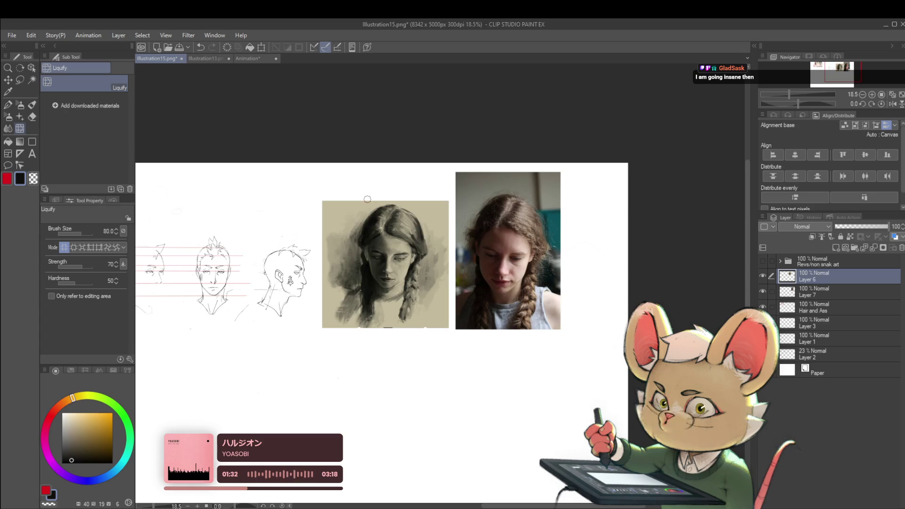
click(893, 103)
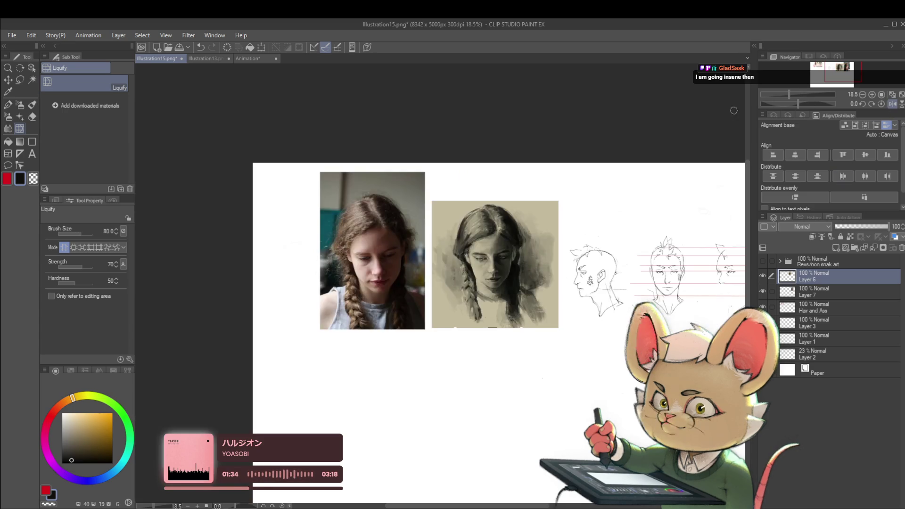
scroll(518, 236, up, 3)
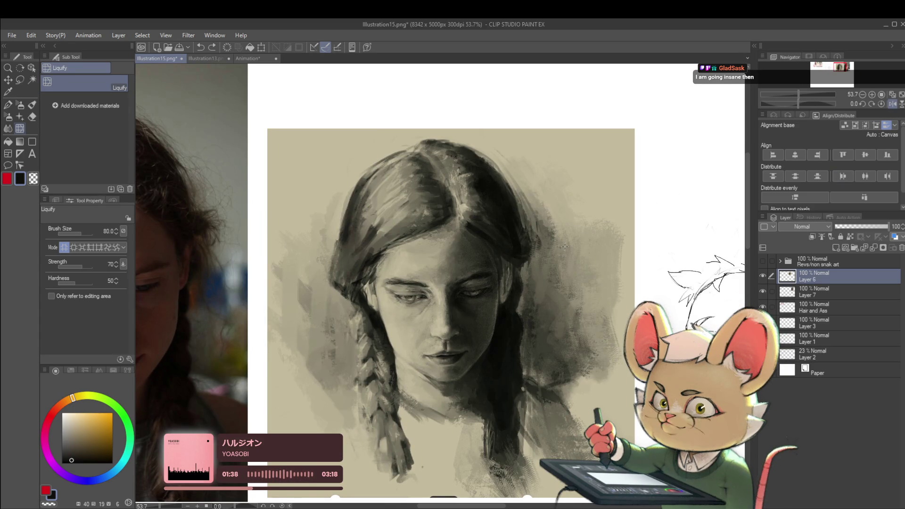
scroll(566, 246, down, 3)
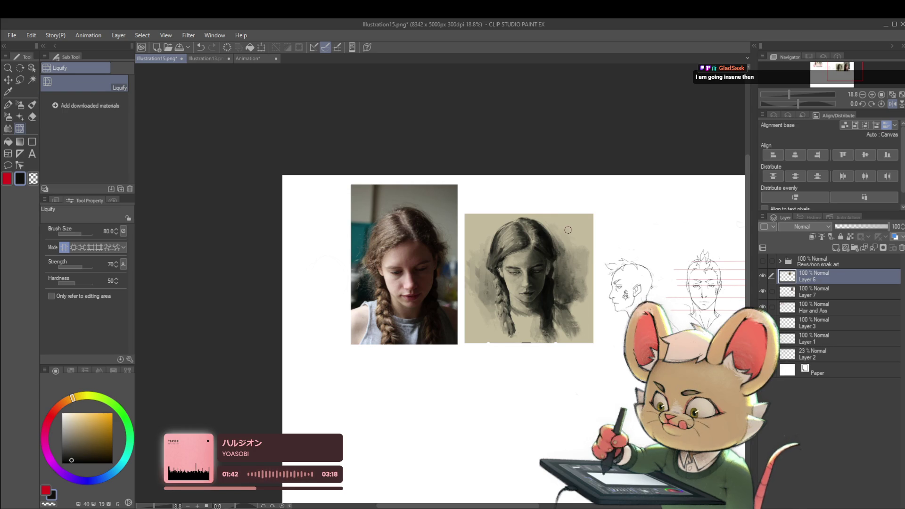
scroll(529, 269, up, 4)
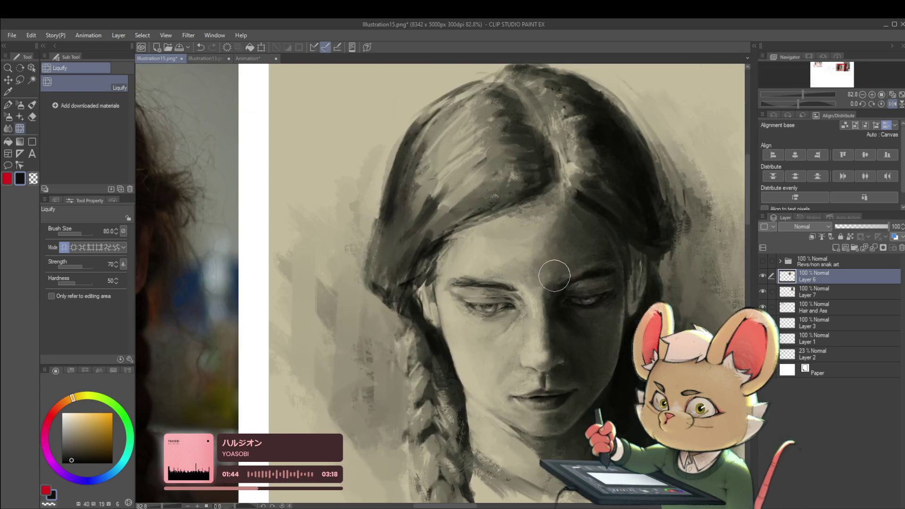
Step: Switch back to the round painting brush and reduce its size to 5
key(p)
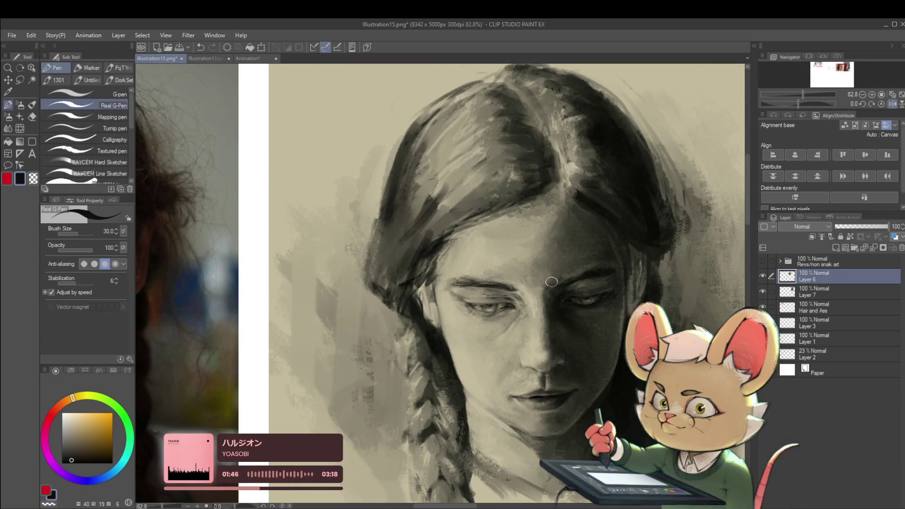
scroll(577, 284, up, 3)
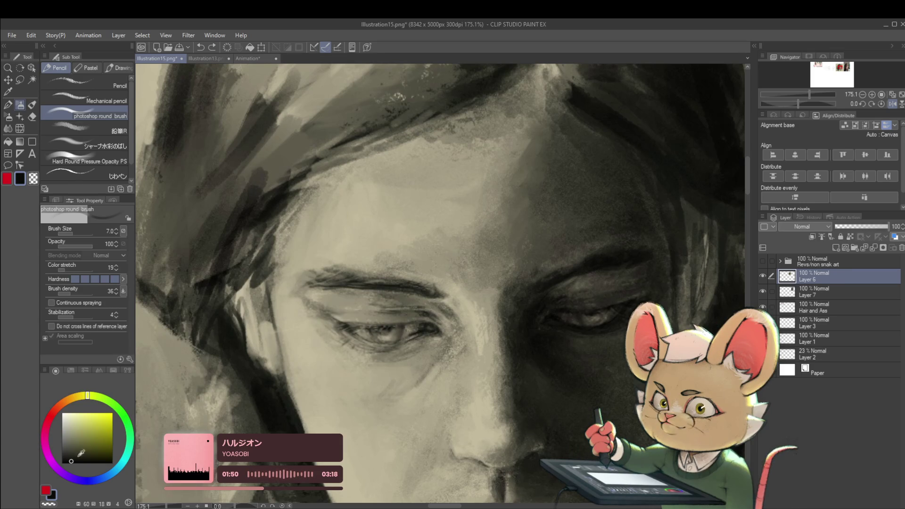
key(bracketleft)
key(bracketleft)
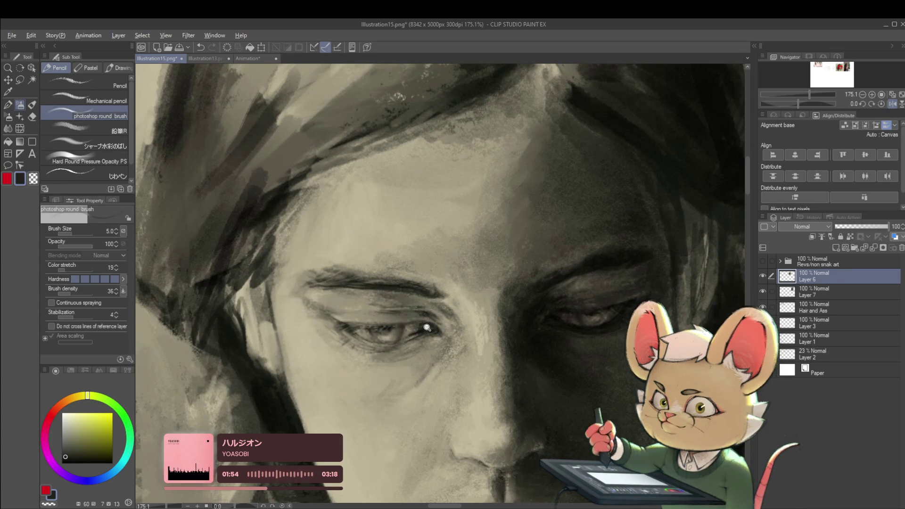
scroll(405, 329, up, 1)
scroll(400, 336, down, 10)
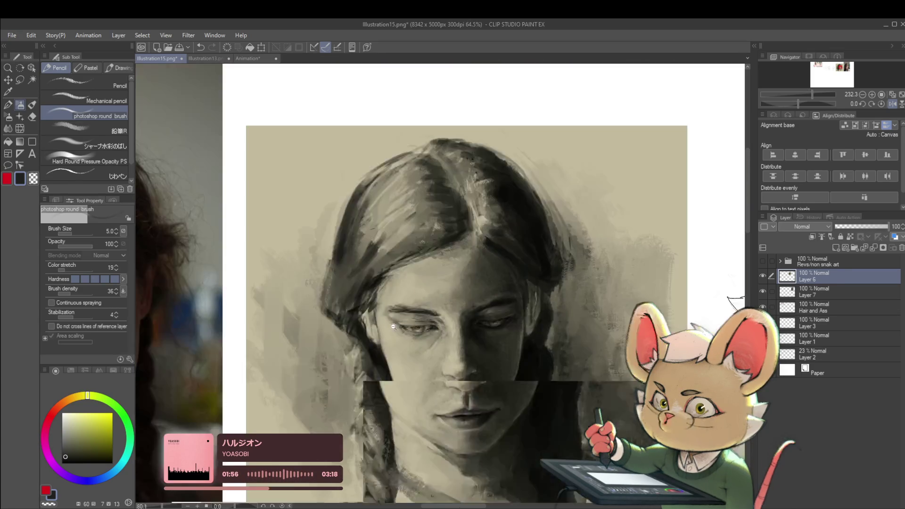
Step: Mirror the canvas view again and pan to centre the portrait
click(893, 104)
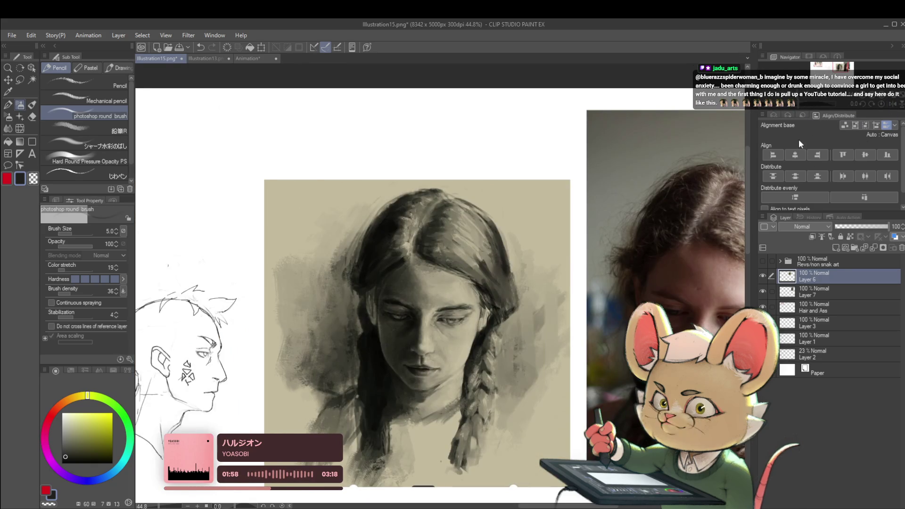
scroll(614, 248, down, 1)
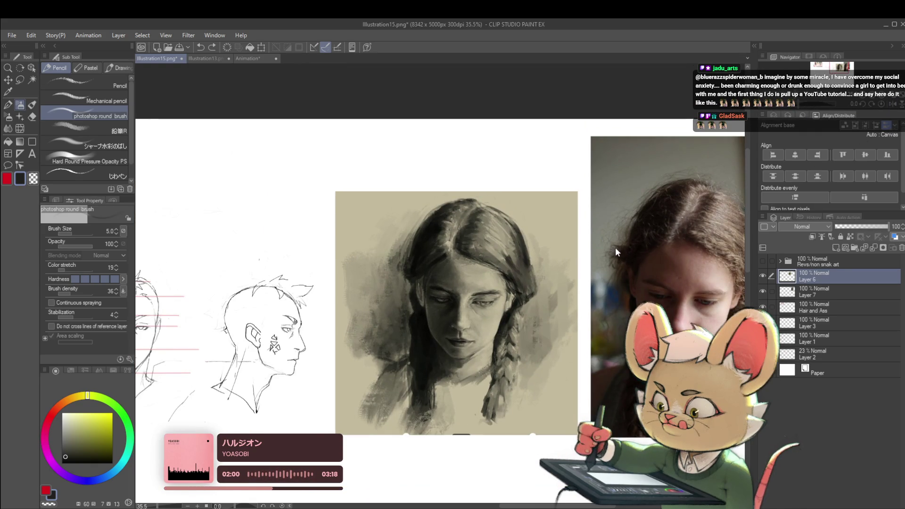
drag(600, 235, 621, 248)
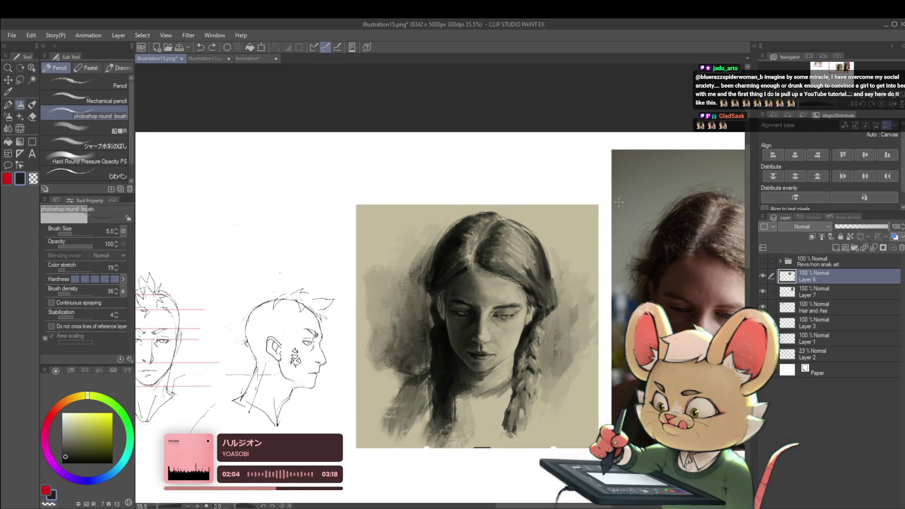
drag(619, 202, 576, 265)
scroll(477, 264, up, 3)
Step: Sample the tan background and a darker grey-tan from the hair edge, with brush size 20
alt+click(469, 282)
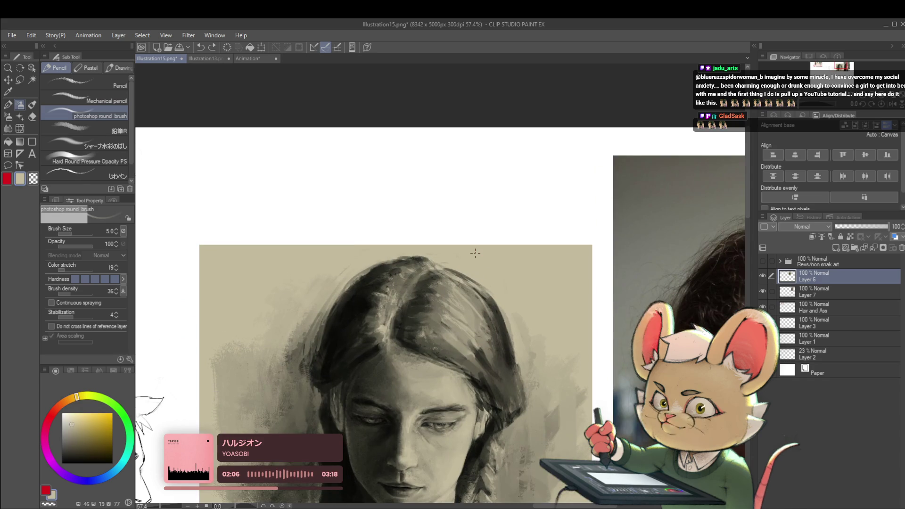
key(bracketright)
key(bracketright)
key(bracketright)
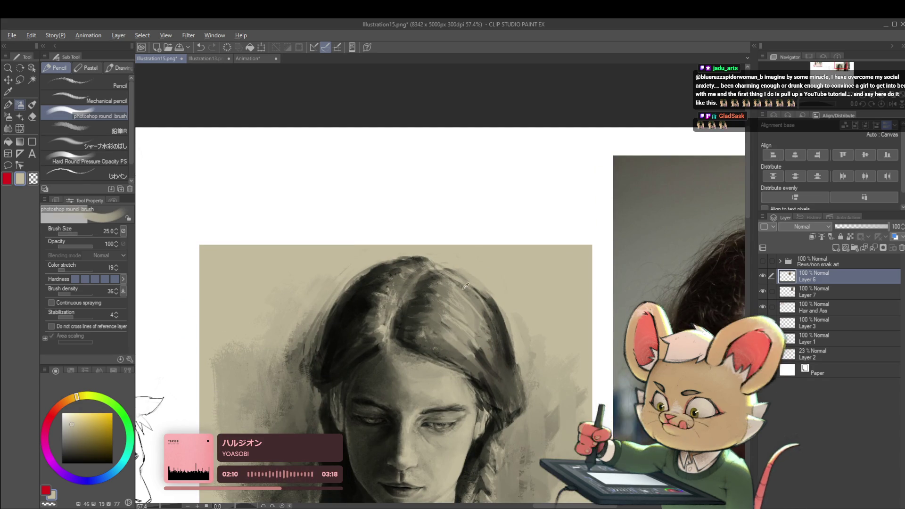
alt+click(481, 294)
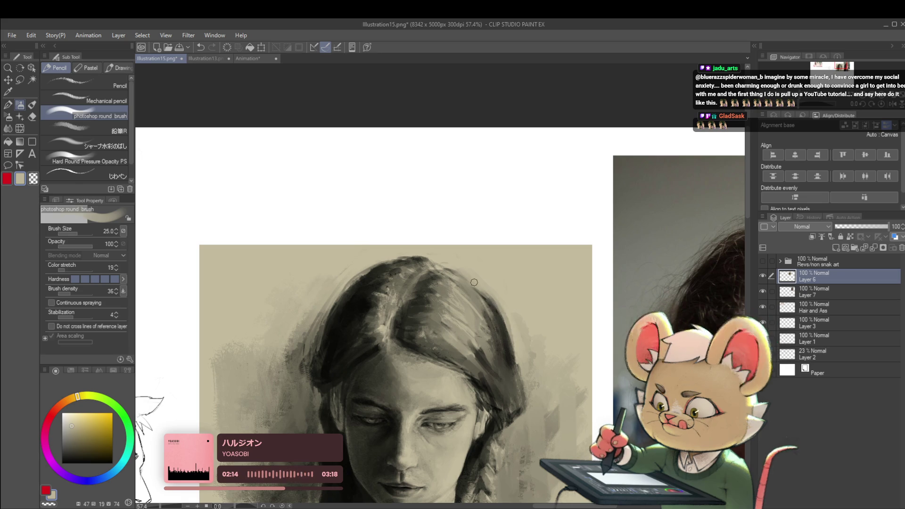
drag(481, 291, 470, 236)
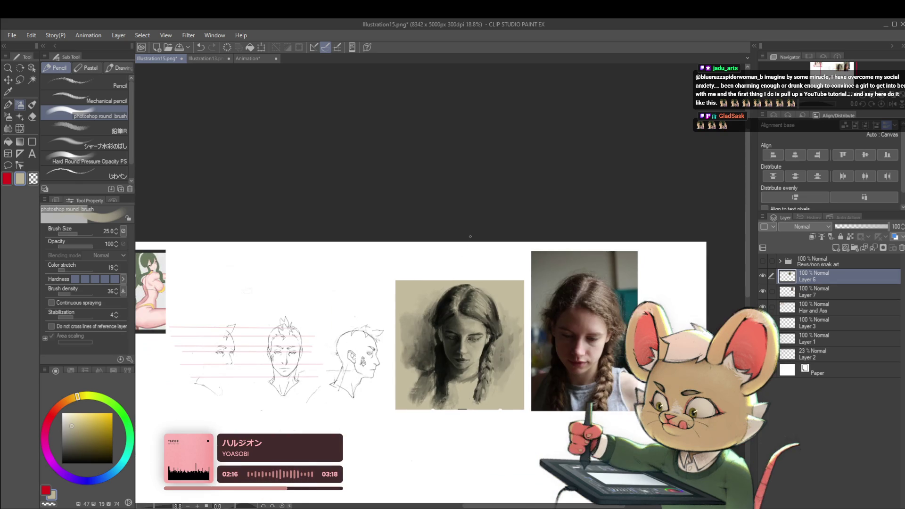
Step: Switch to the textured pencil brush and check proportions in mirrored view, toggling the portrait layer's visibility
click(886, 107)
scroll(390, 293, up, 8)
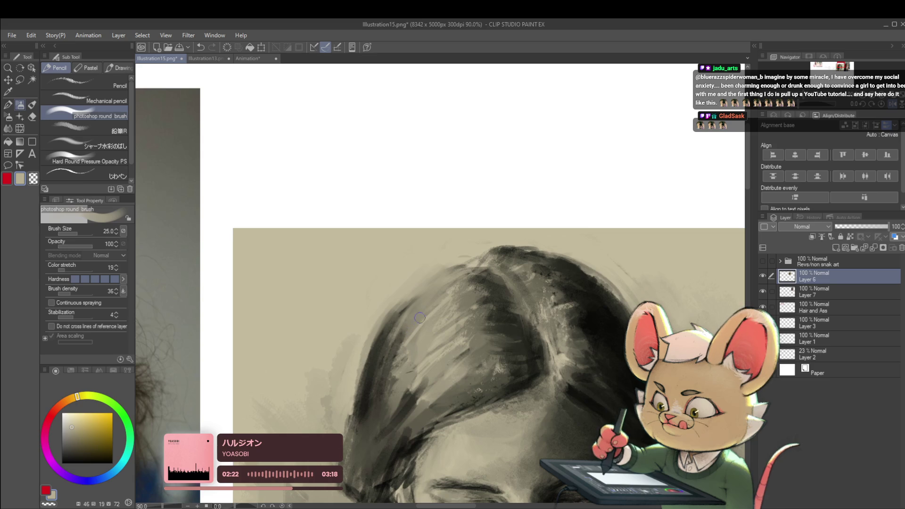
click(94, 127)
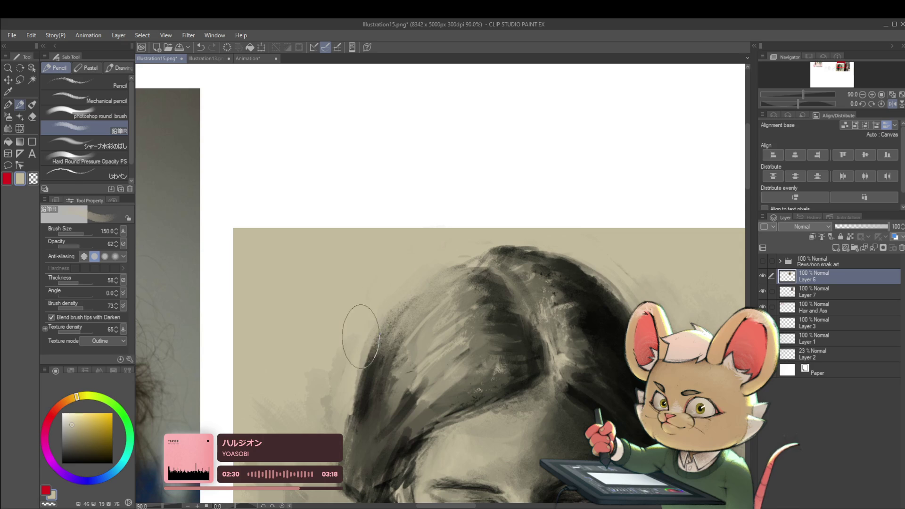
scroll(351, 334, down, 5)
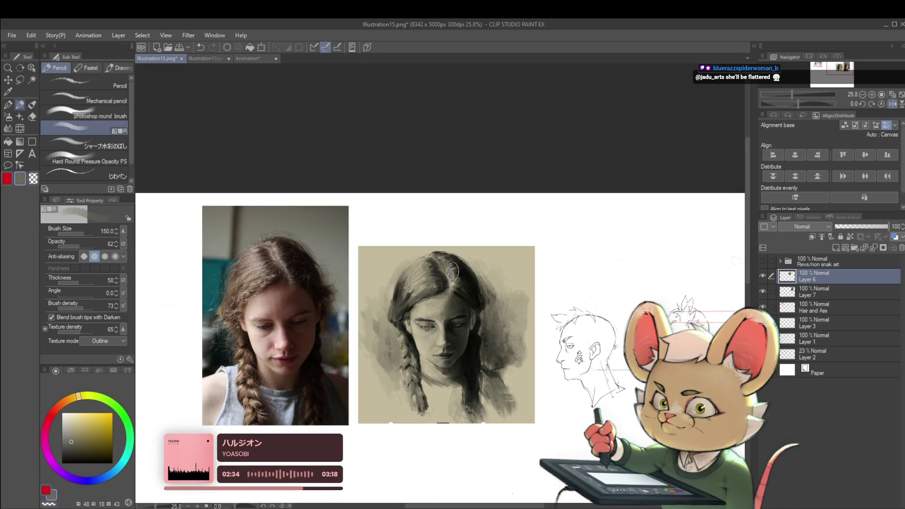
key(h)
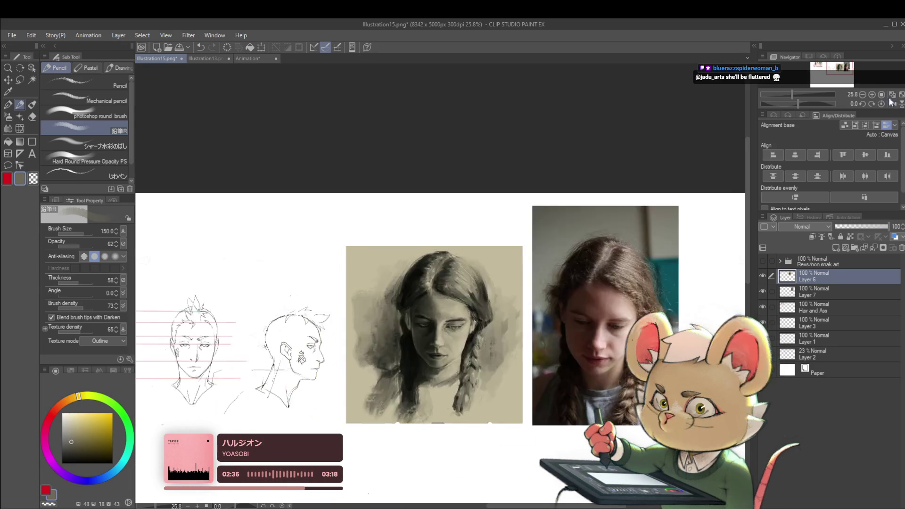
scroll(492, 276, up, 2)
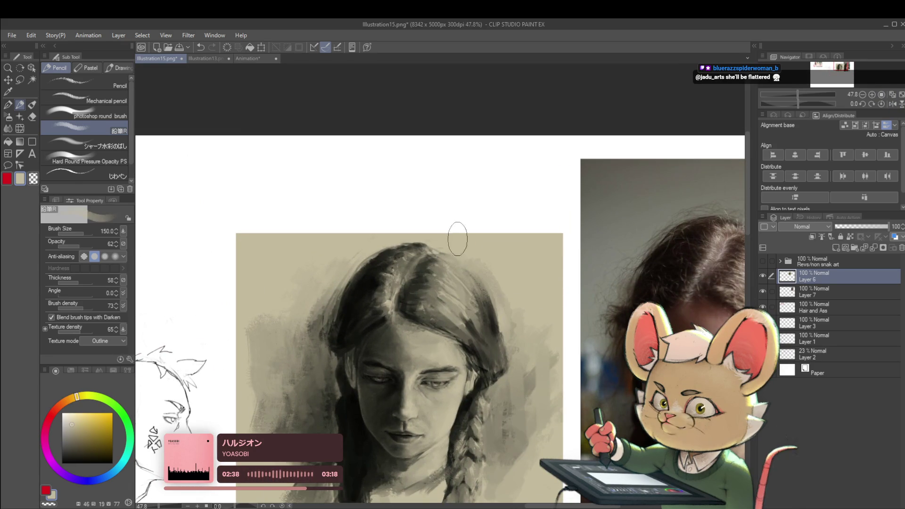
scroll(491, 258, down, 2)
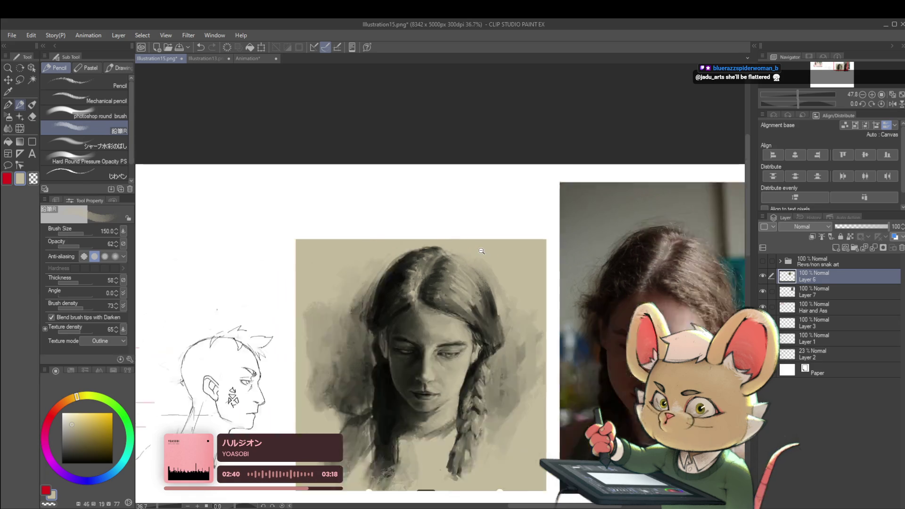
click(764, 277)
click(764, 276)
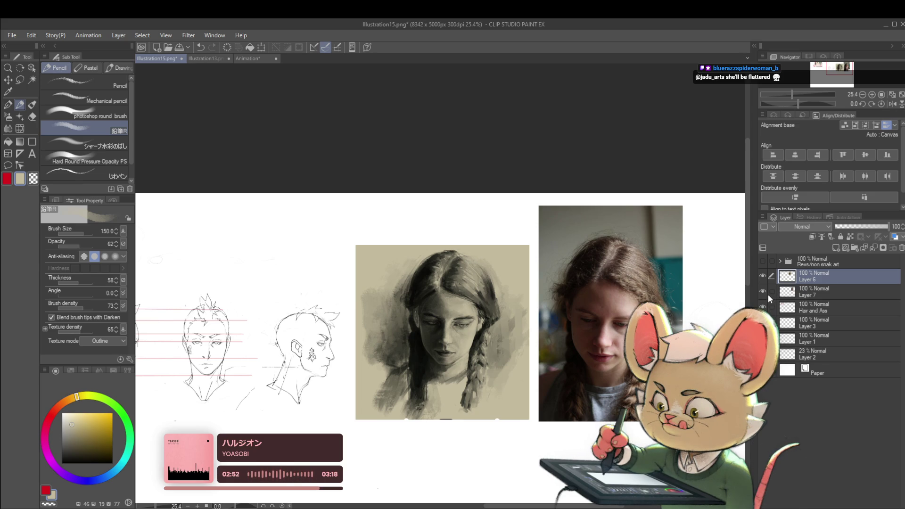
Step: Add a soft pencil stroke on the forehead in mirrored view, then undo the strokes
click(892, 104)
scroll(443, 306, up, 2)
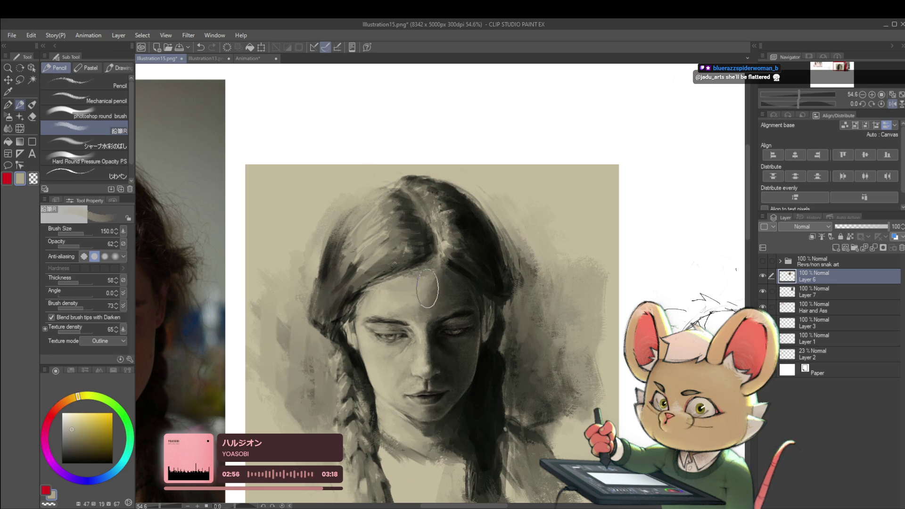
drag(443, 292, 445, 296)
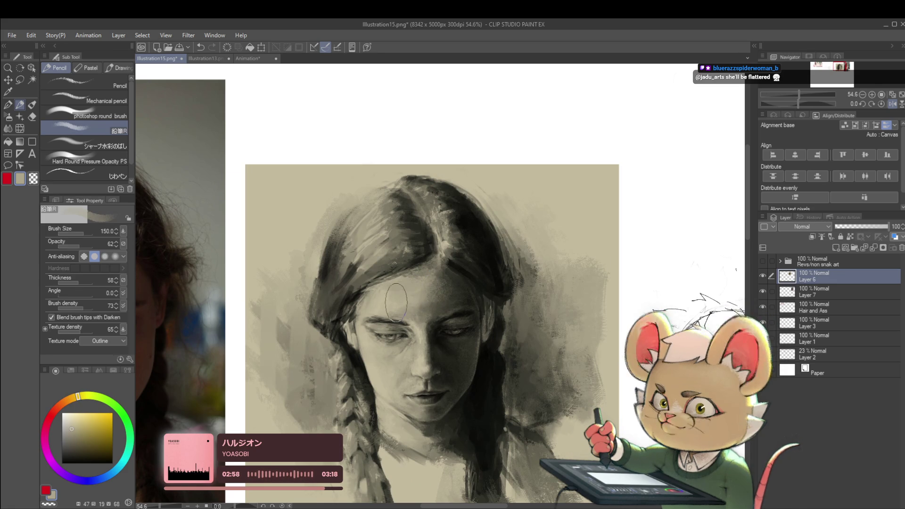
scroll(461, 289, down, 3)
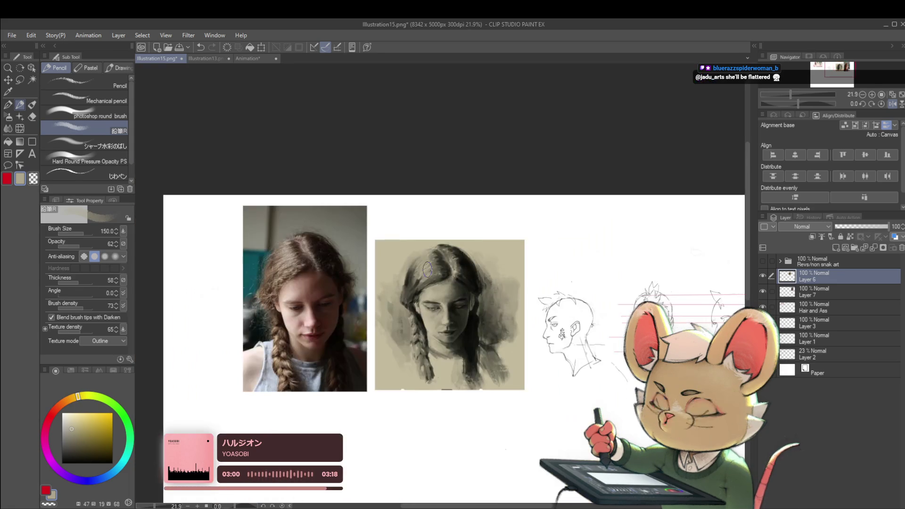
click(893, 104)
scroll(434, 293, up, 4)
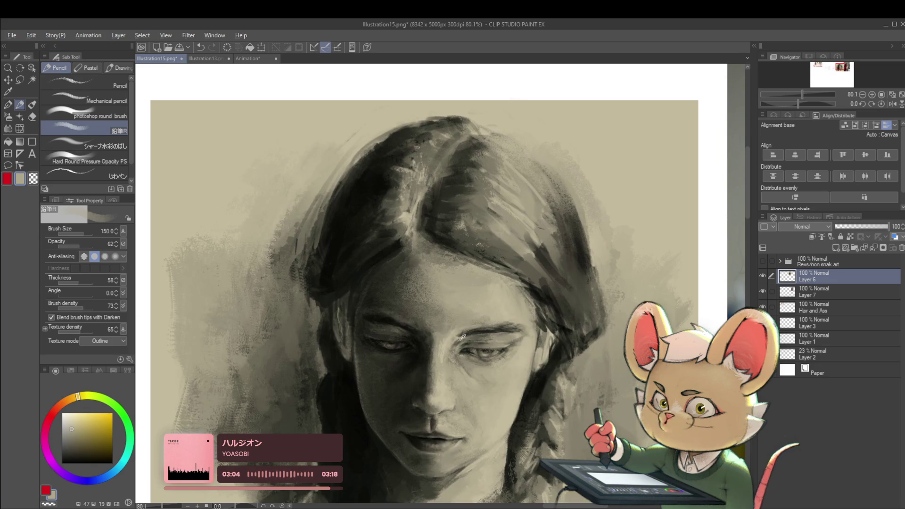
scroll(462, 336, down, 4)
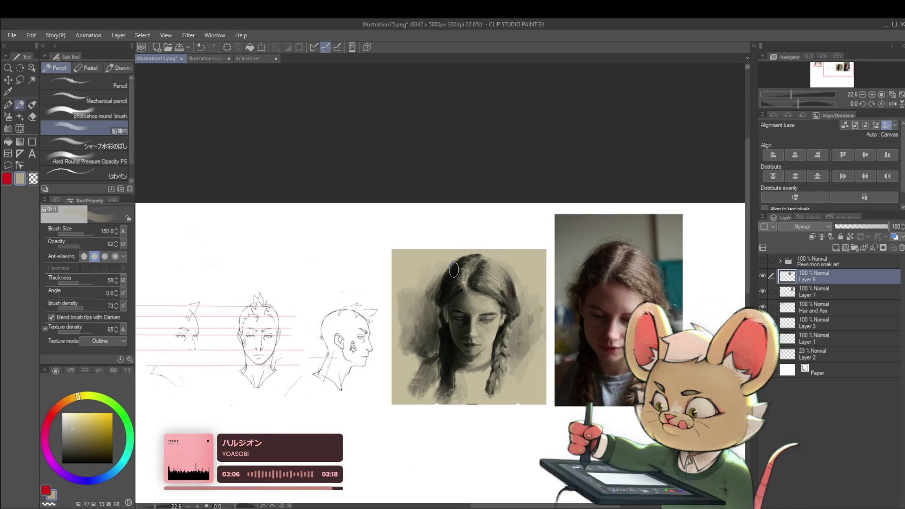
key(ctrl+z)
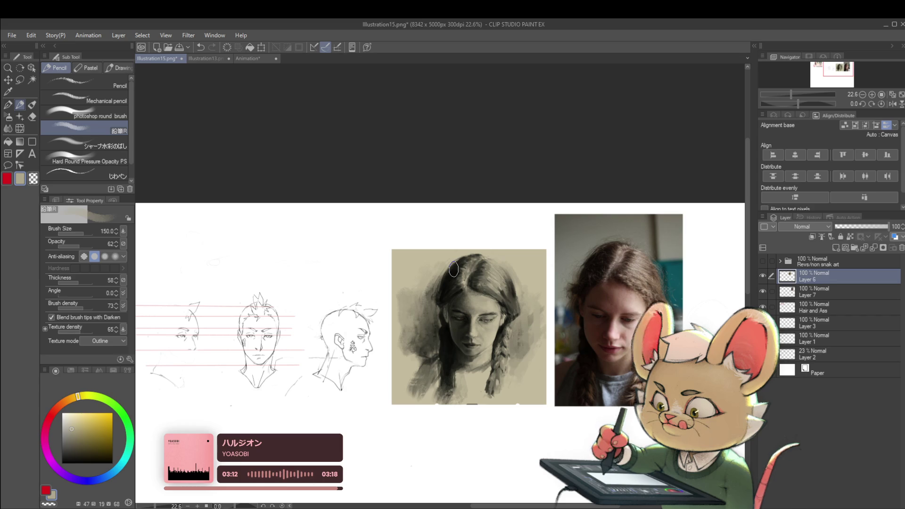
key(ctrl+z)
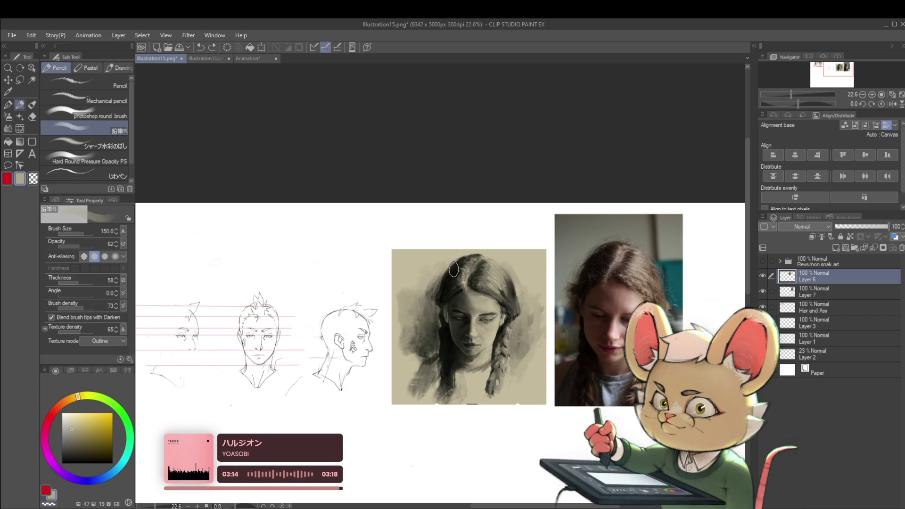
scroll(470, 301, up, 3)
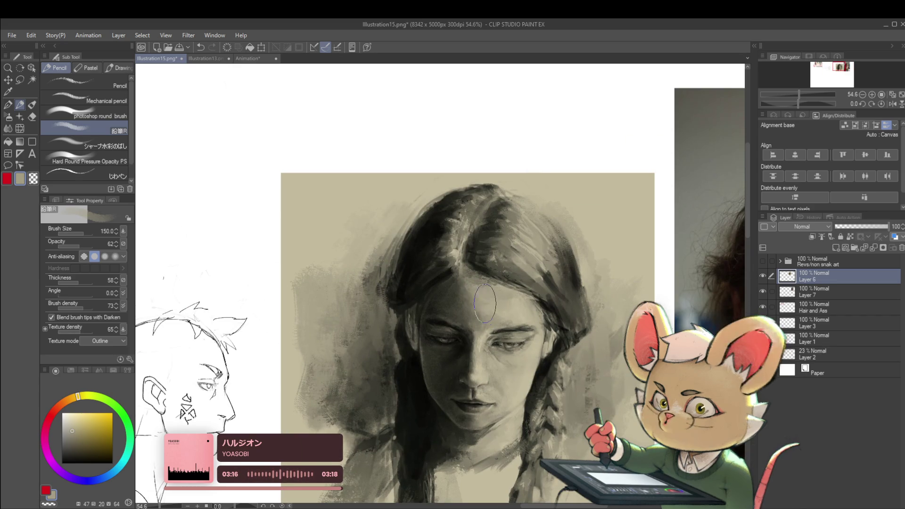
scroll(476, 283, down, 3)
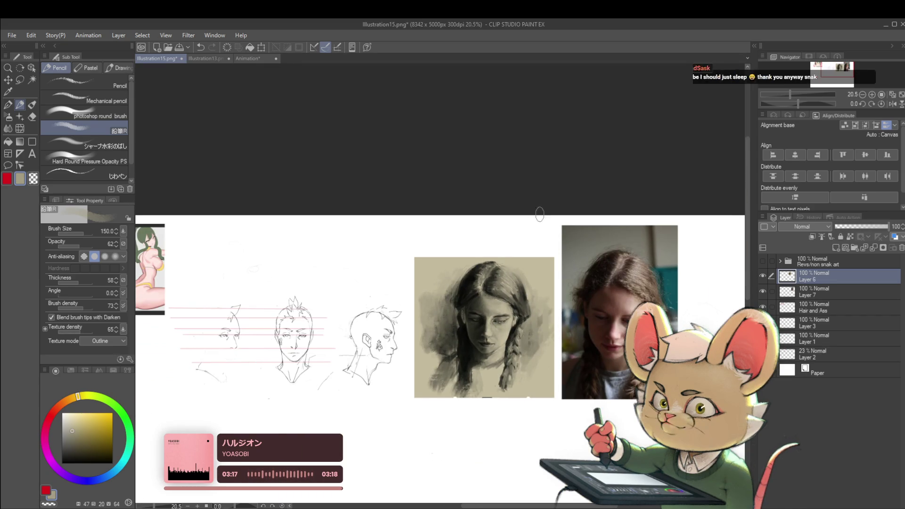
scroll(518, 302, up, 3)
scroll(598, 234, down, 3)
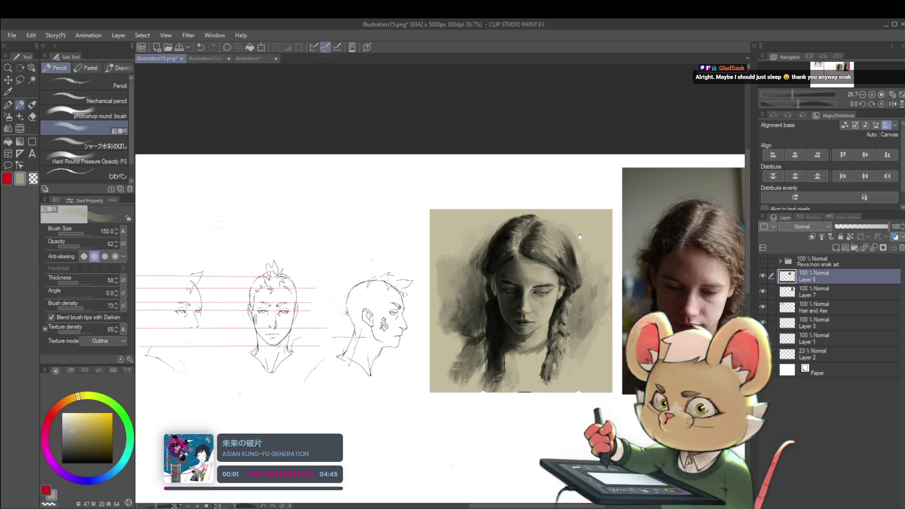
scroll(568, 277, up, 3)
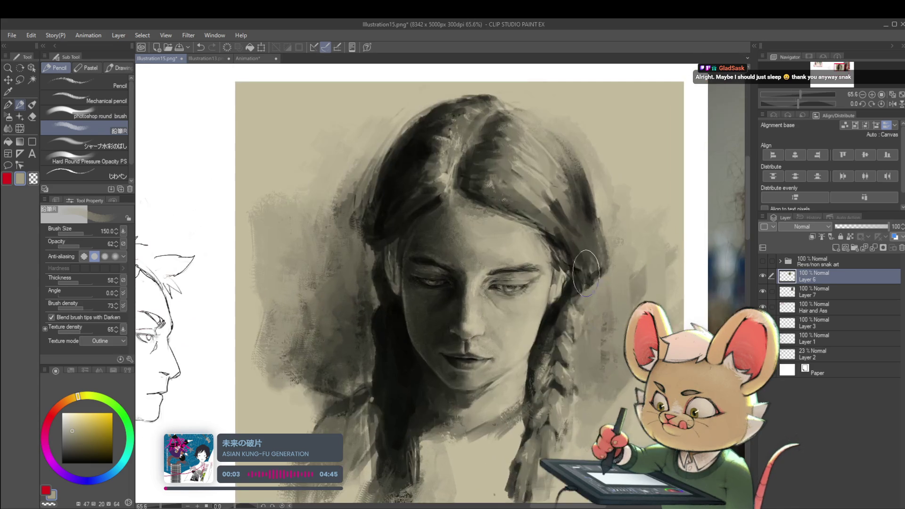
Step: With a smaller brush, recheck the mirrored face, sample a painting tone, undo a stroke, and unflip the view
key(bracketleft)
key(bracketleft)
key(bracketleft)
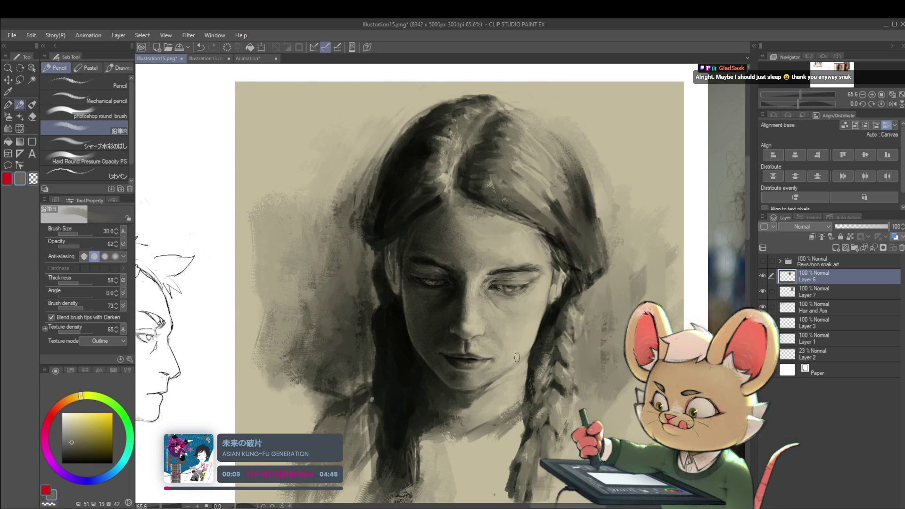
scroll(565, 345, down, 3)
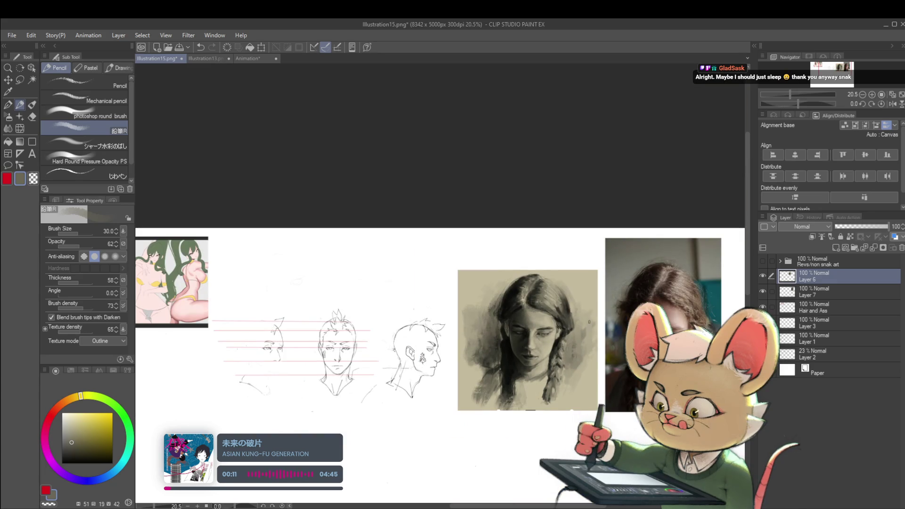
click(892, 103)
scroll(359, 357, up, 3)
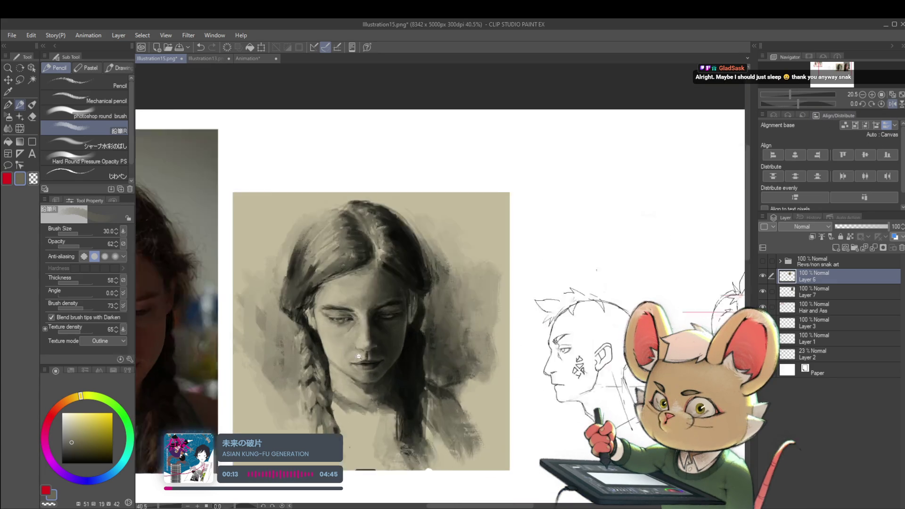
scroll(359, 357, up, 2)
alt+click(313, 326)
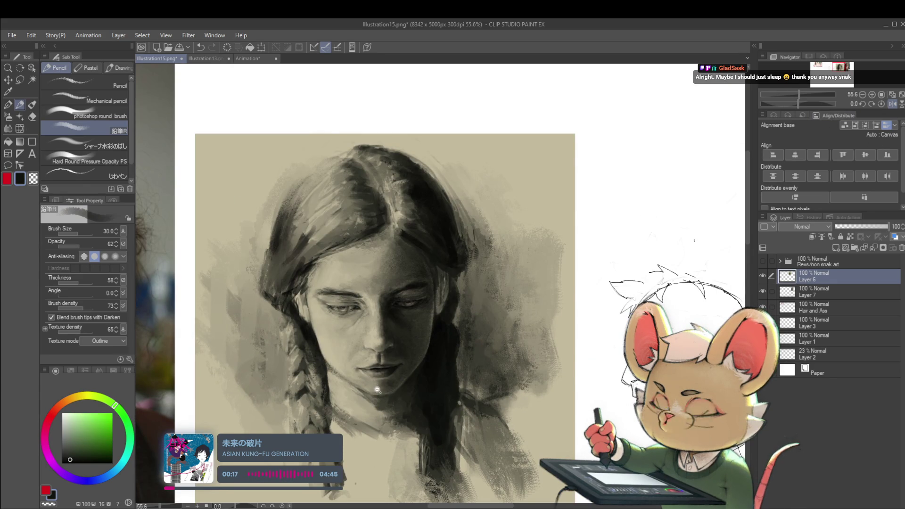
scroll(377, 390, down, 3)
key(ctrl+z)
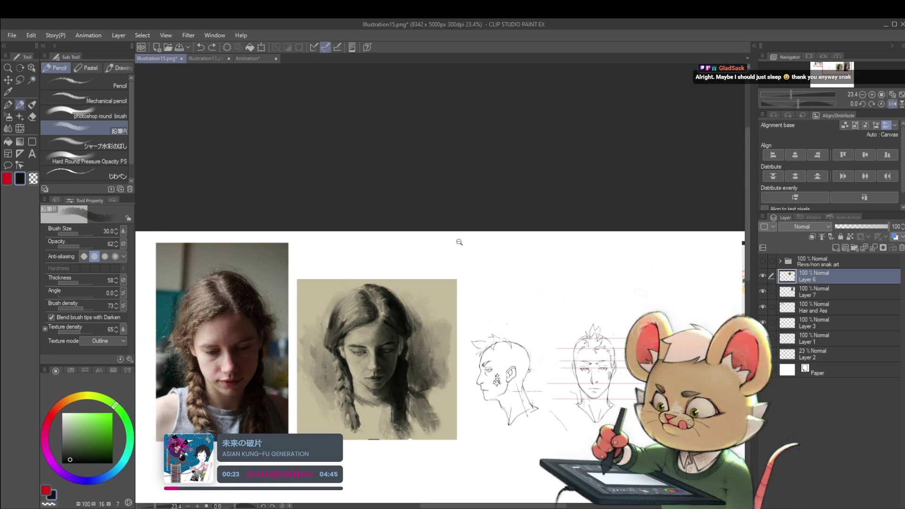
scroll(457, 240, down, 1)
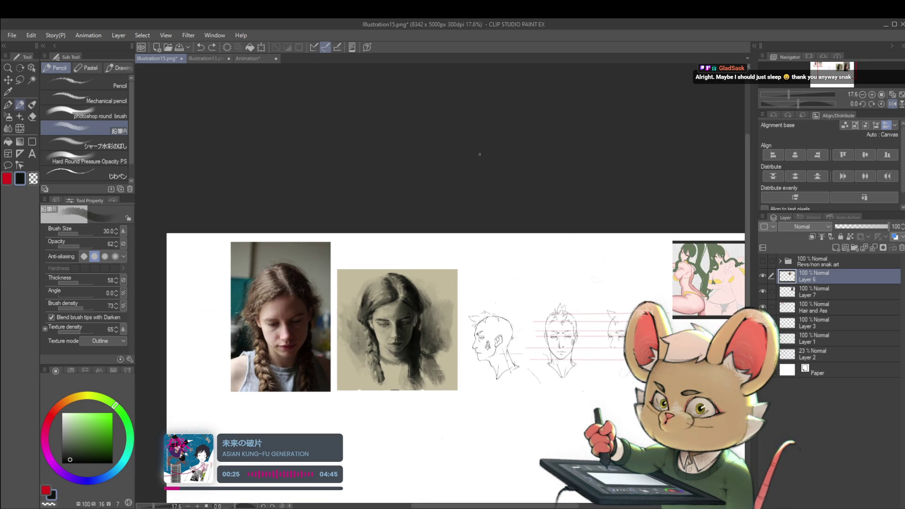
click(892, 103)
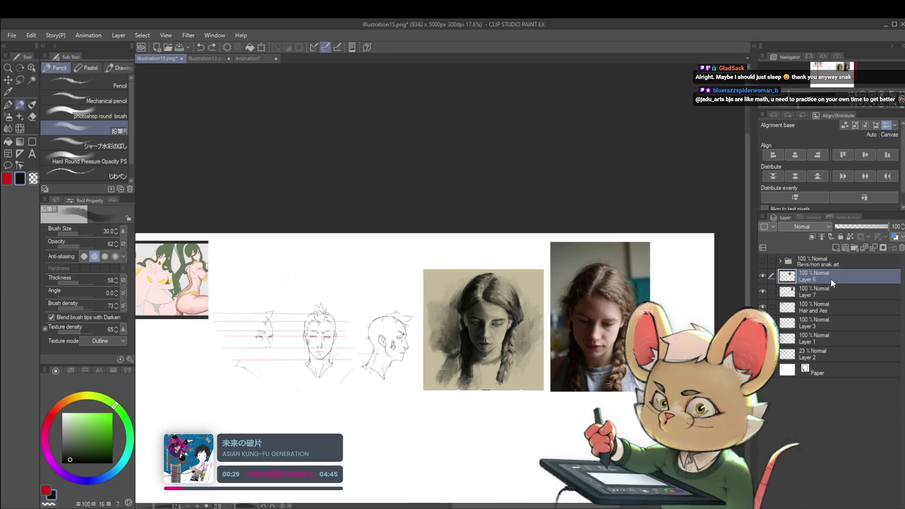
Step: Delete Layers 6 and 7 together, then restore both portrait layers with undo
ctrl+click(818, 289)
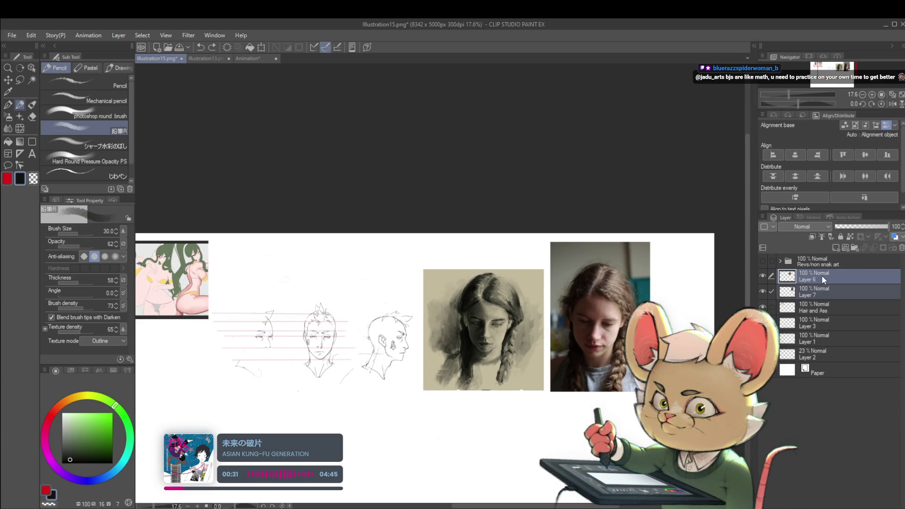
key(Delete)
drag(469, 351, 582, 346)
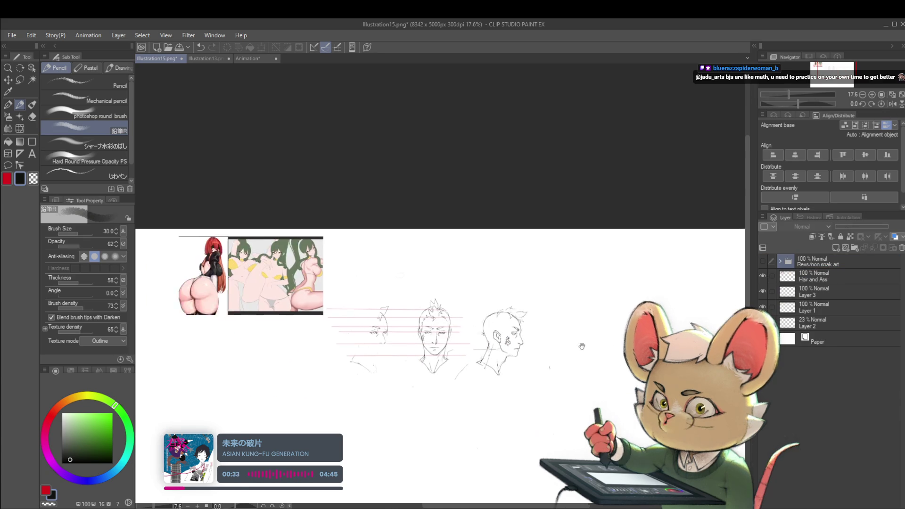
key(ctrl+z)
Step: Darken the right side of the portrait's hair with two strokes and merge the layer down
scroll(589, 305, up, 3)
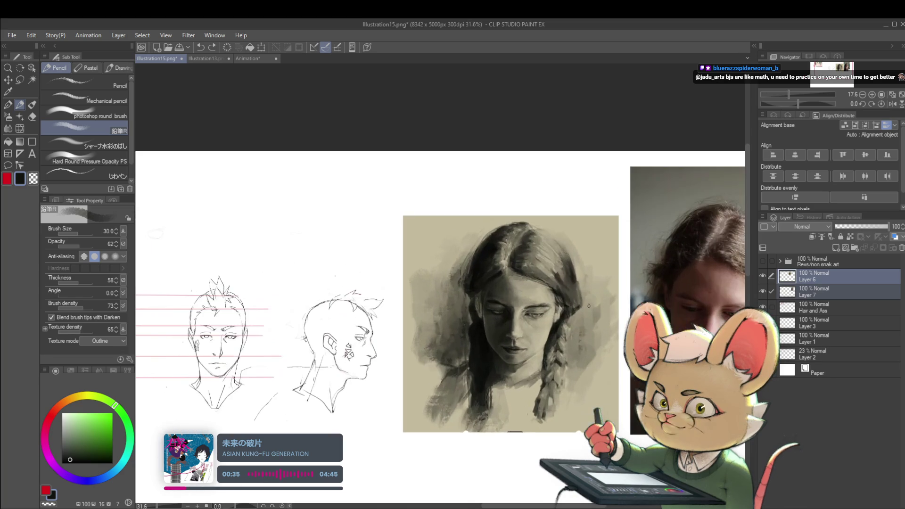
scroll(515, 296, up, 4)
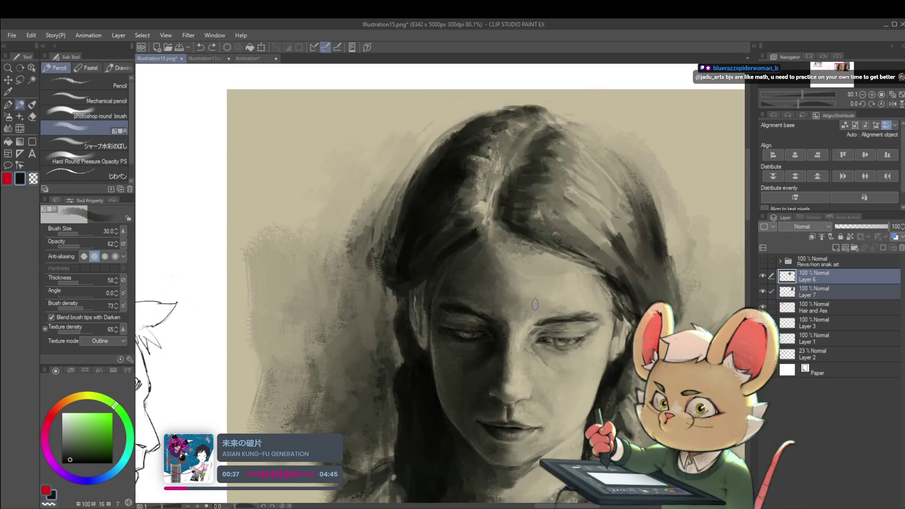
drag(649, 196, 587, 132)
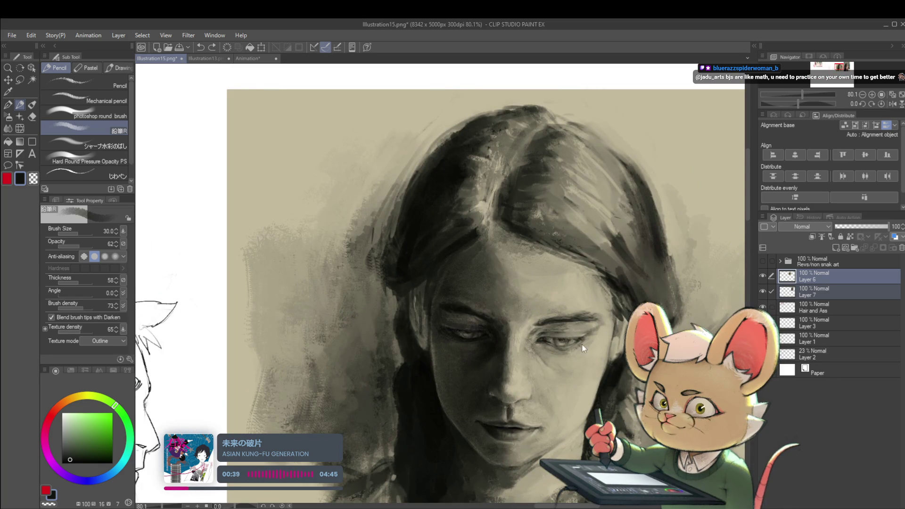
drag(641, 165, 601, 151)
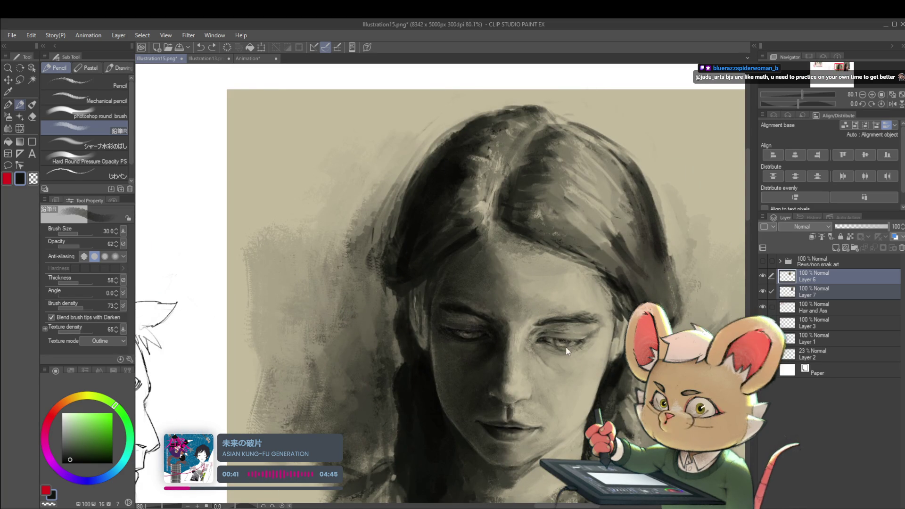
key(ctrl+e)
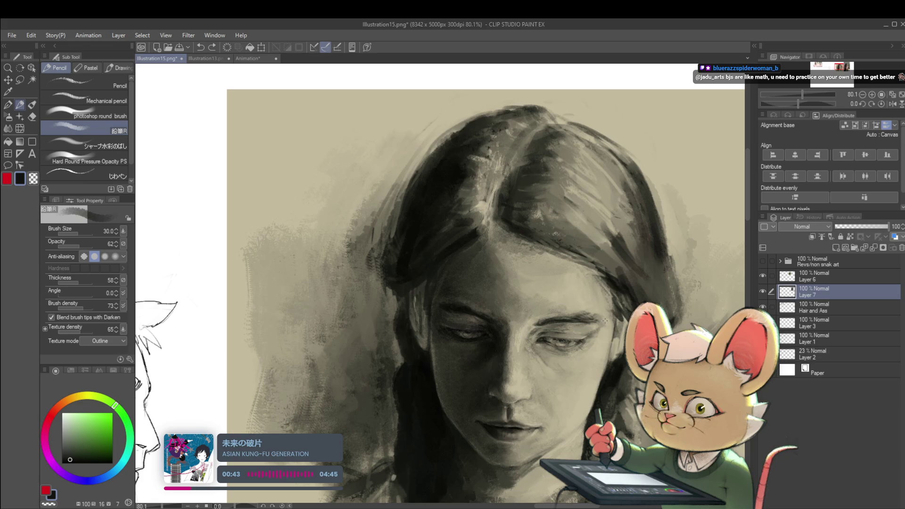
scroll(605, 321, down, 5)
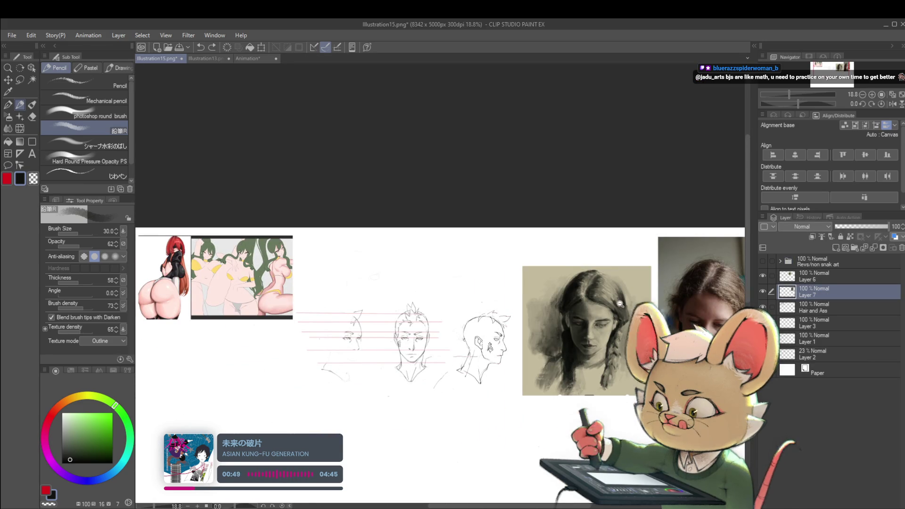
scroll(577, 263, up, 5)
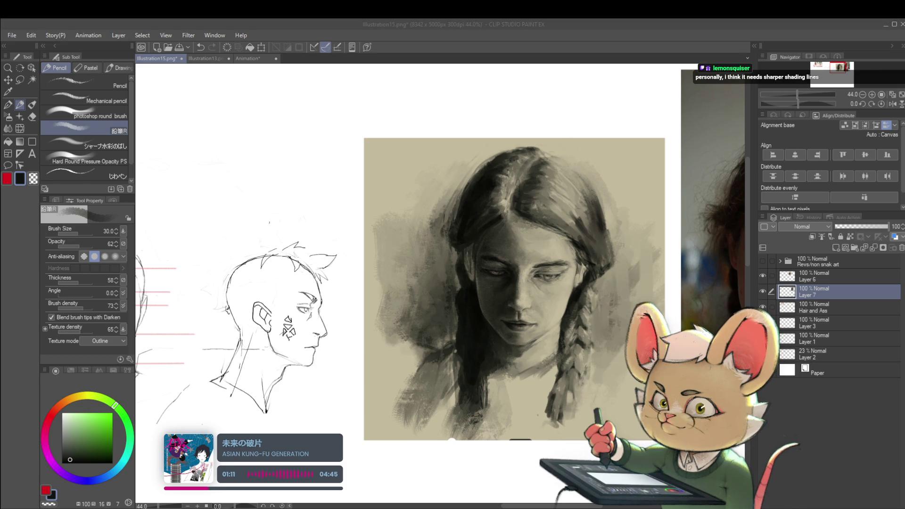
Step: Drag Layers 6 and 7 into the hidden 'Revs/non snak art' folder in the Layer panel
scroll(605, 410, down, 3)
drag(837, 300, 833, 261)
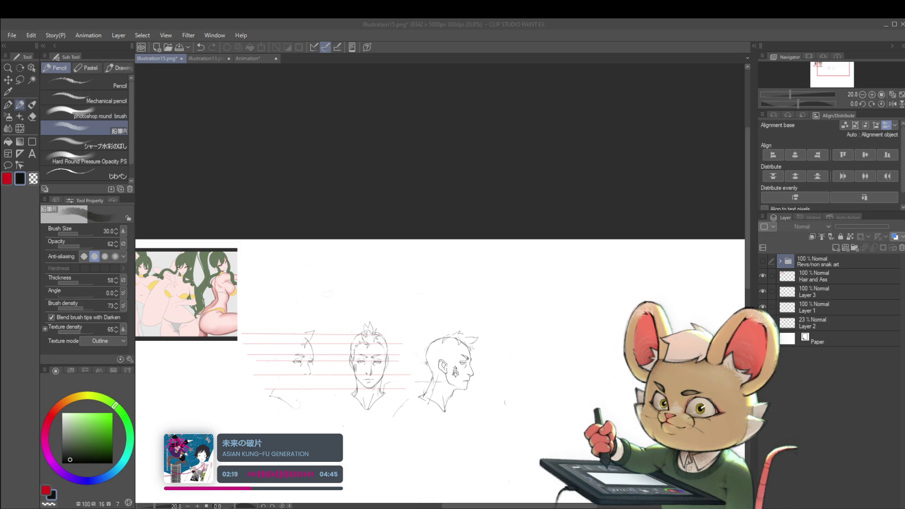
Step: Paste the white-haired man's photo above the Hair and Ass layer and move it just below the head sketches
scroll(503, 279, down, 1)
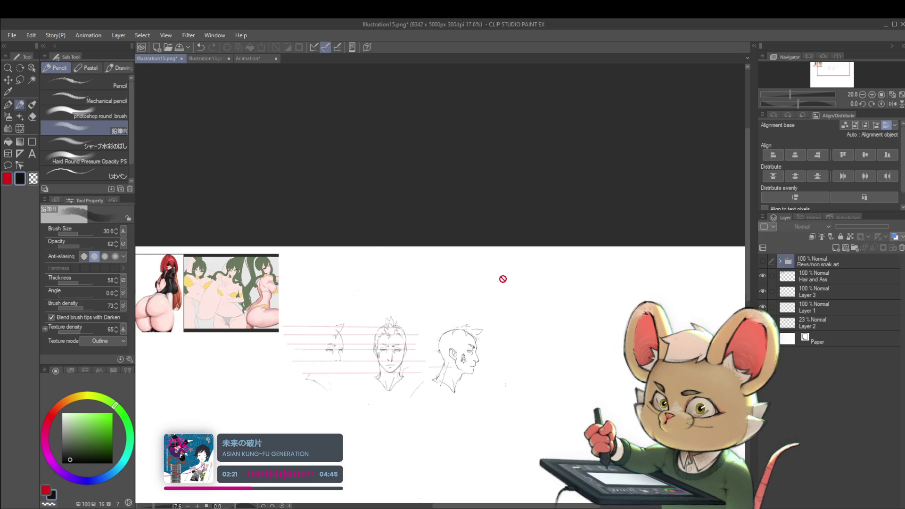
mouse_move(497, 250)
mouse_down()
mouse_move(542, 344)
mouse_move(513, 337)
mouse_move(524, 320)
mouse_move(508, 310)
mouse_move(458, 317)
mouse_up()
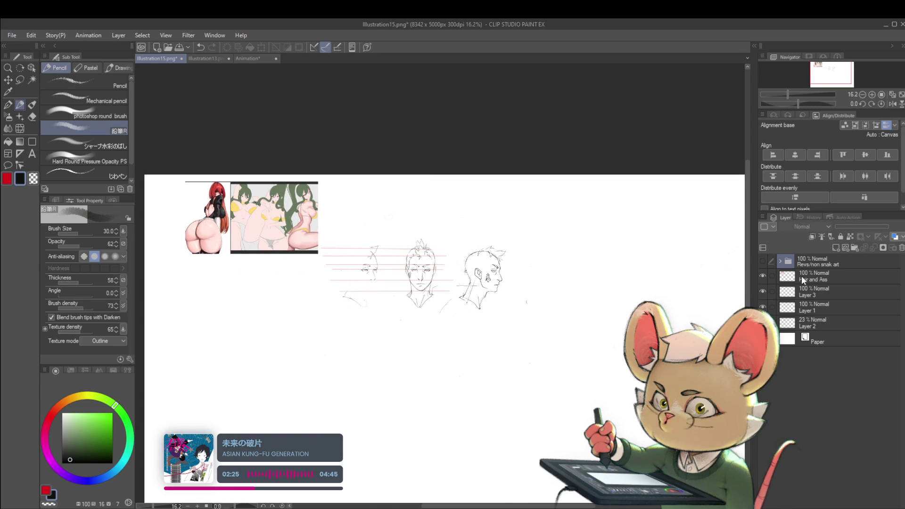
click(783, 279)
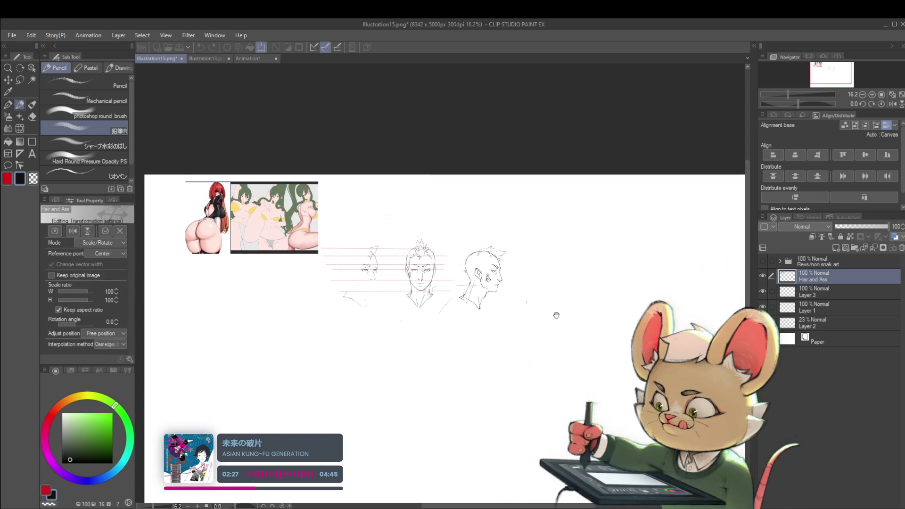
key(ctrl+v)
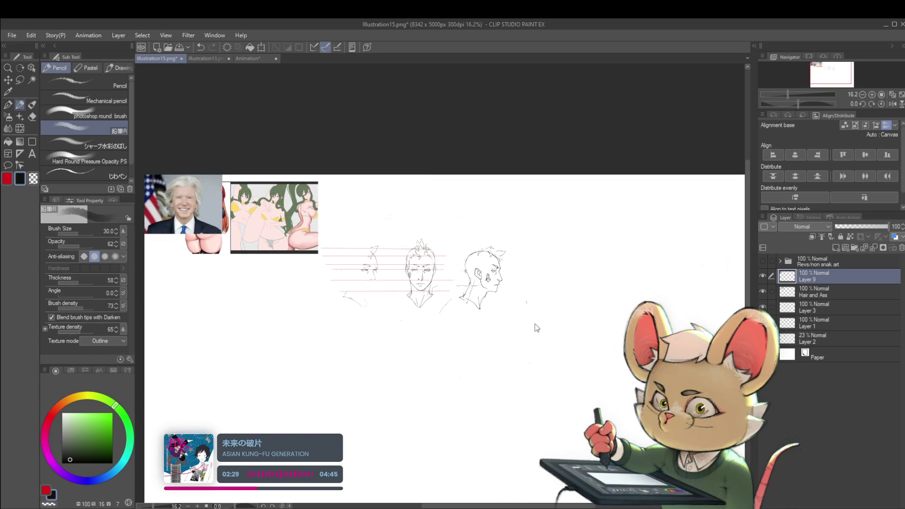
key(ctrl+t)
drag(223, 212, 476, 326)
scroll(498, 335, up, 5)
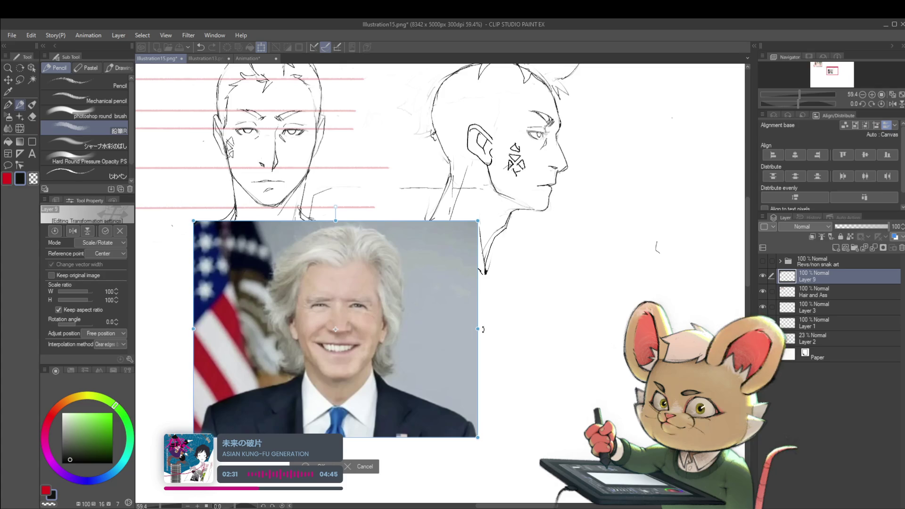
key(Return)
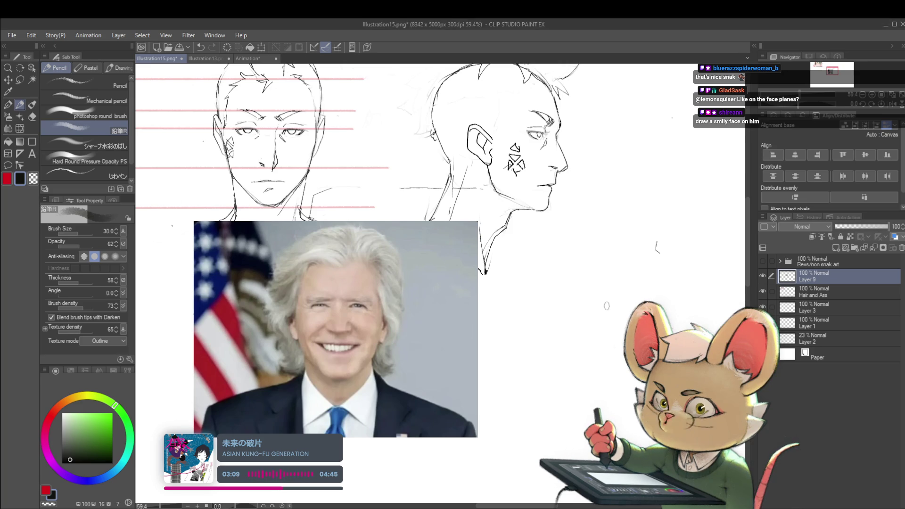
Step: Mirror the sketch sheet and erase lines at the eye and top of the unfinished three-quarter head
scroll(607, 306, down, 3)
scroll(602, 320, down, 1)
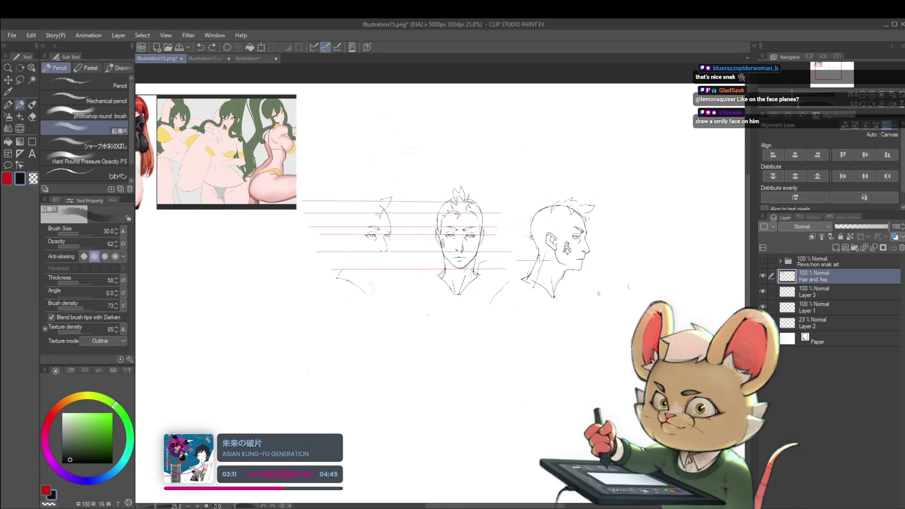
click(895, 104)
scroll(509, 273, up, 5)
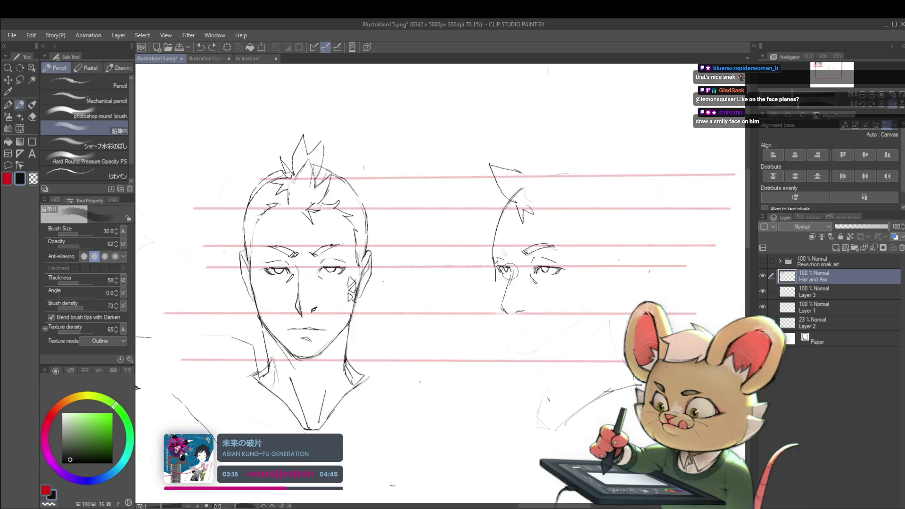
drag(509, 271, 495, 238)
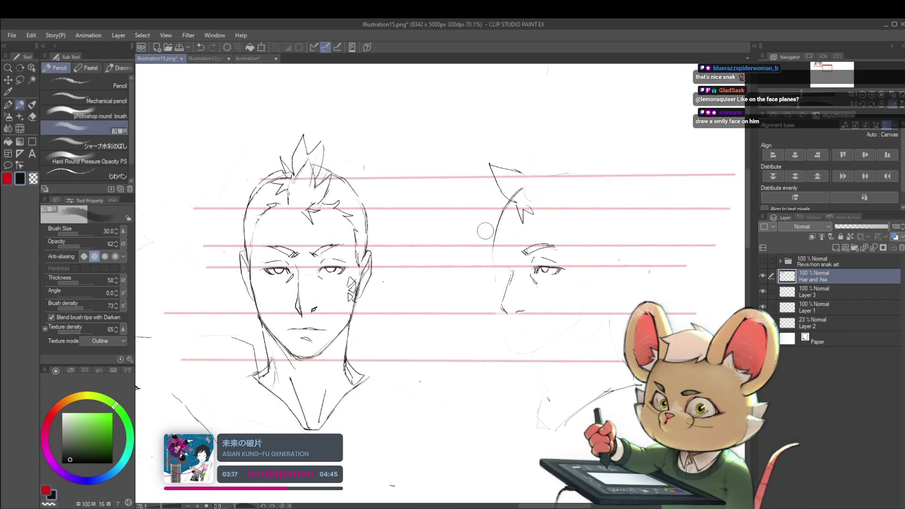
scroll(549, 229, down, 3)
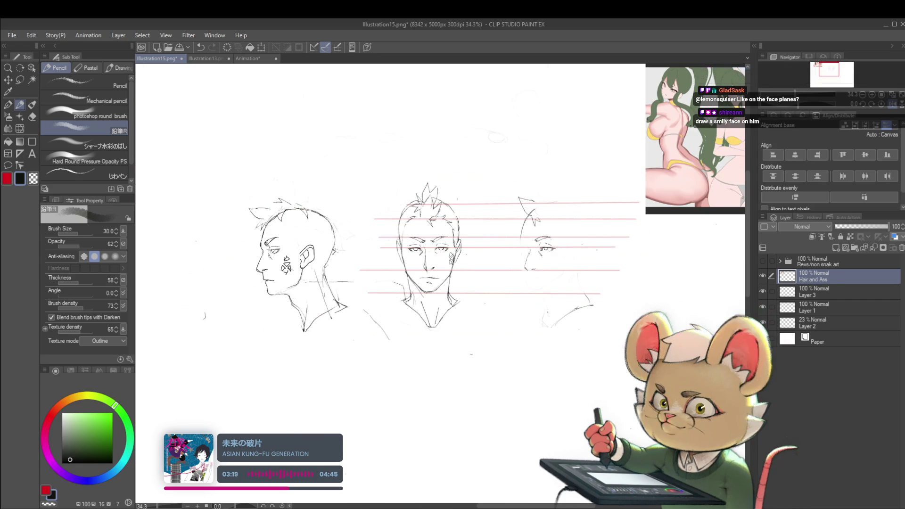
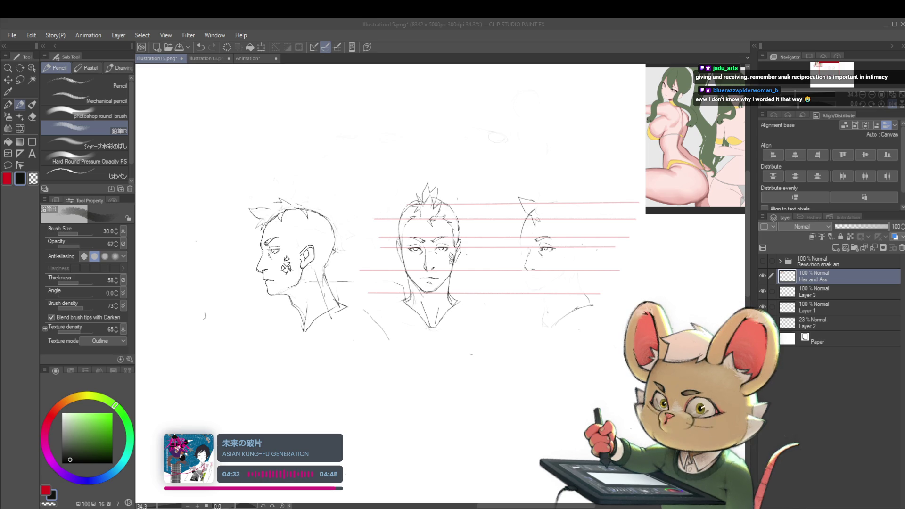
Step: Paste the Roy Mustang reference sheet as a new layer and scale it to a small thumbnail
key(ctrl+v)
key(ctrl+t)
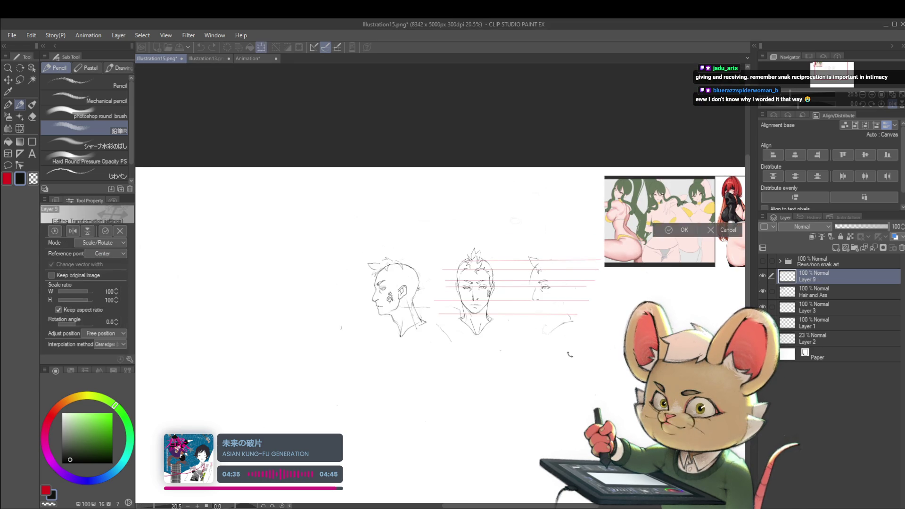
scroll(570, 355, up, 1)
drag(669, 240, 600, 331)
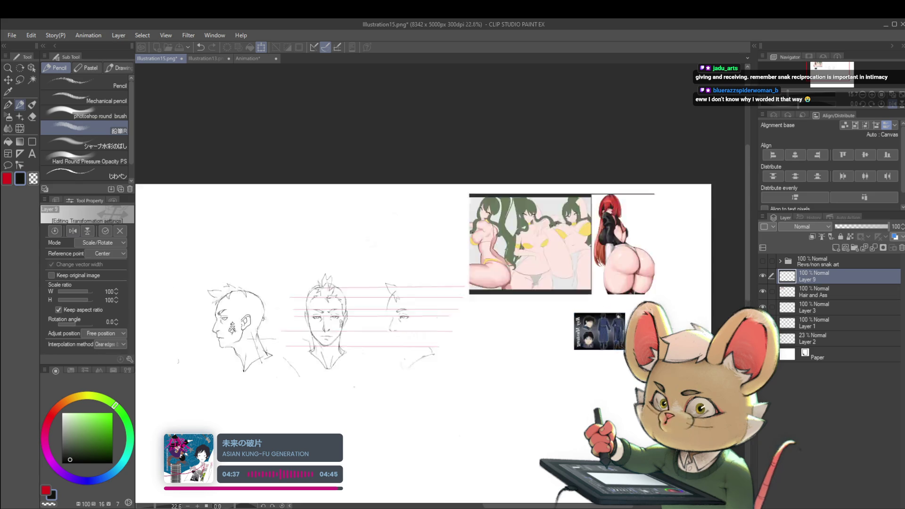
scroll(626, 325, up, 5)
drag(623, 292, 661, 263)
key(Return)
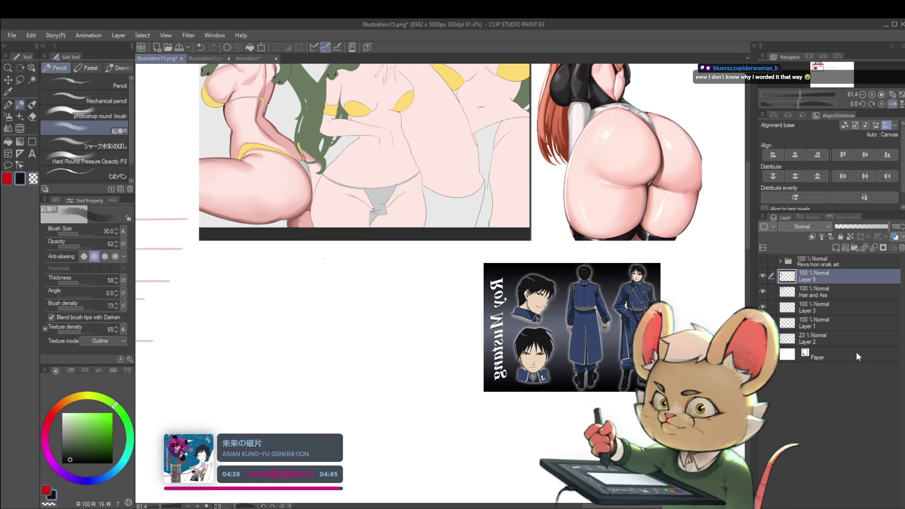
Step: Move the pin-up reference layer into the hidden folder
click(812, 293)
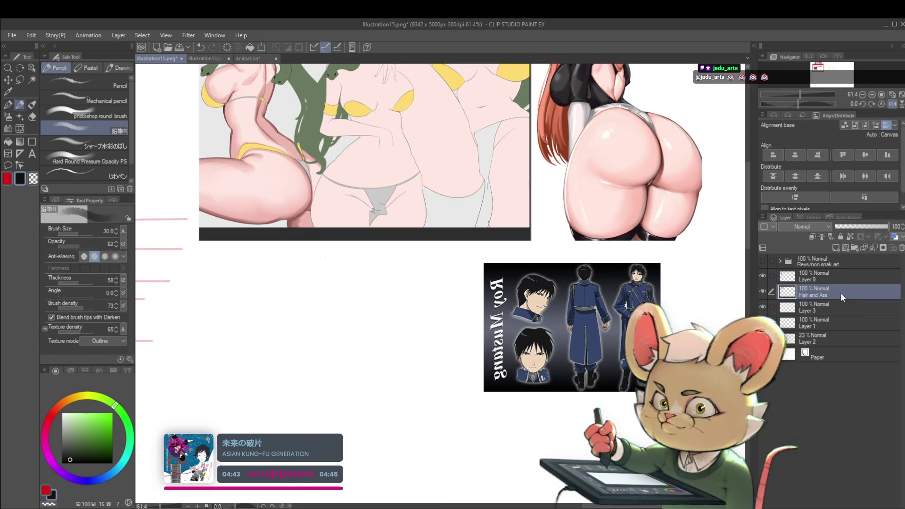
drag(842, 293, 845, 267)
scroll(608, 288, down, 3)
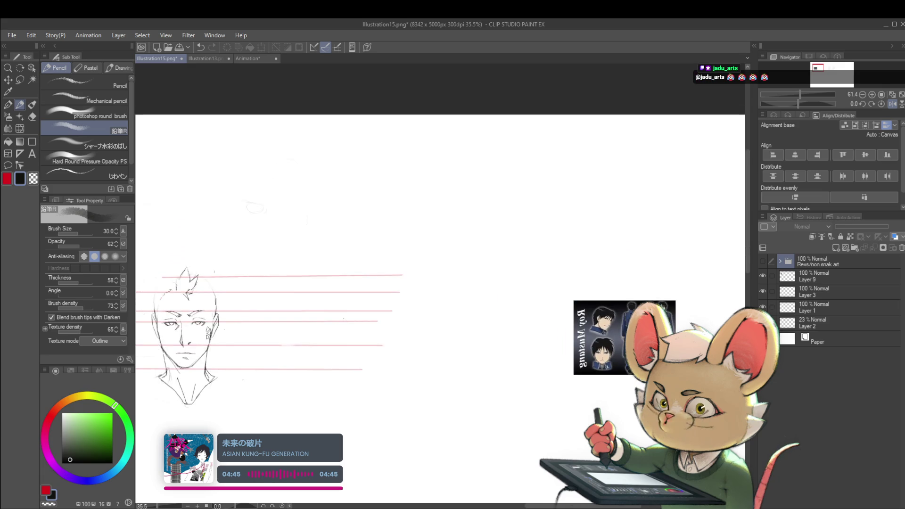
Step: Try enlarging the Layer 9 Roy reference to 251% below the sketches, then undo it
click(821, 278)
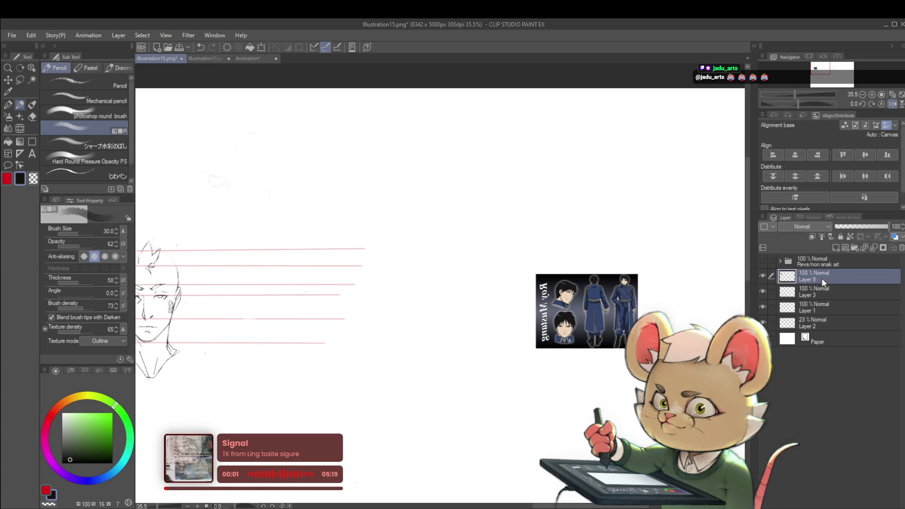
key(ctrl+t)
scroll(587, 337, down, 3)
mouse_move(557, 314)
mouse_down()
mouse_move(464, 247)
mouse_move(610, 172)
mouse_up()
drag(687, 227, 338, 360)
drag(526, 333, 471, 360)
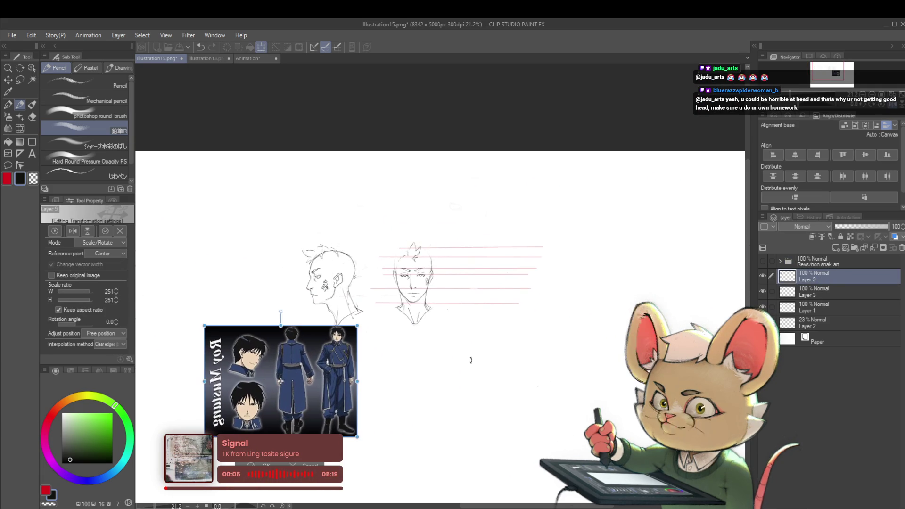
key(ctrl+z)
key(ctrl+z)
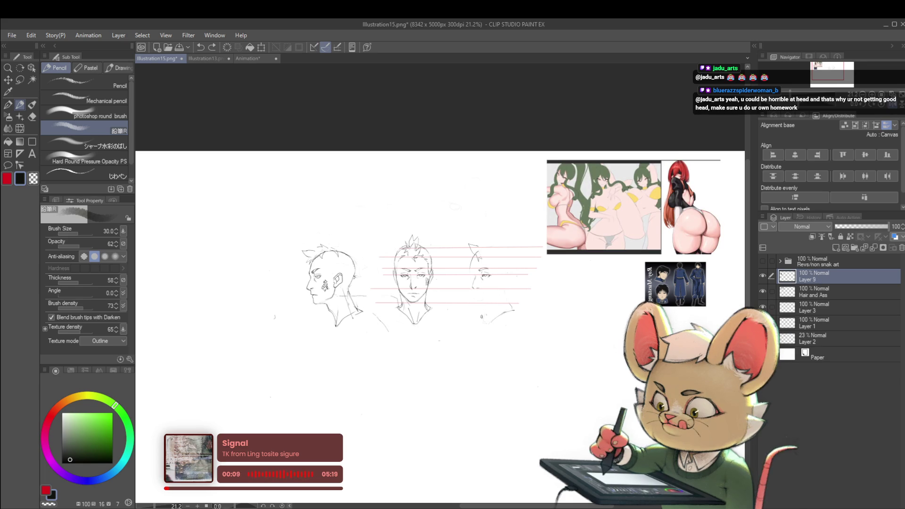
Step: With the Lasso active, try copying and duplicating the pin-up reference layer, undoing each attempt
key(m)
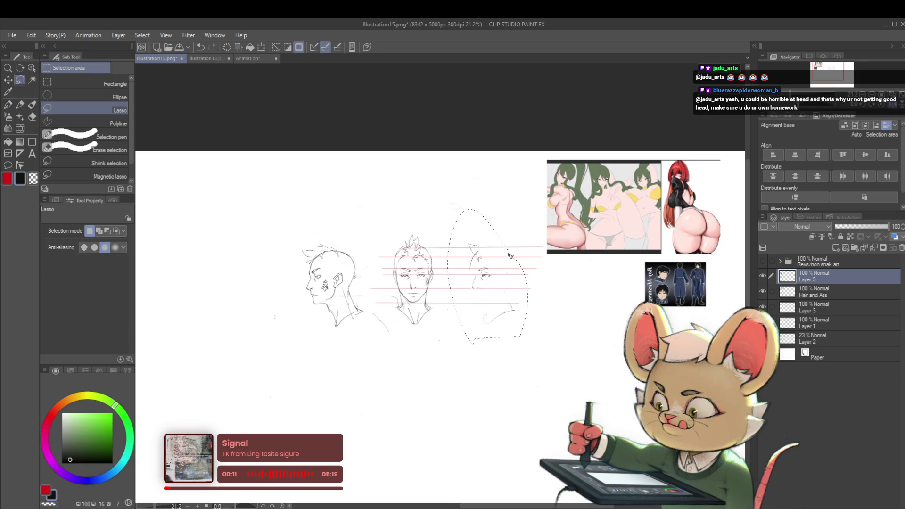
key(ctrl+z)
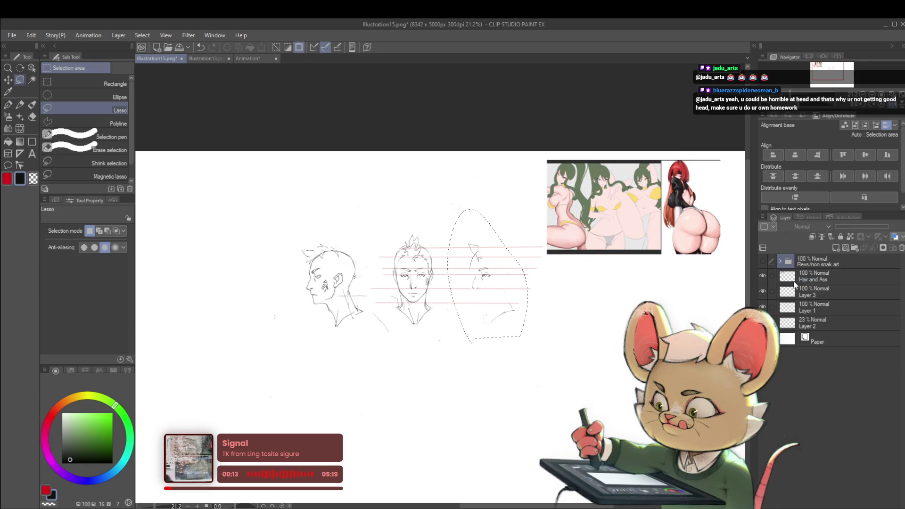
click(813, 278)
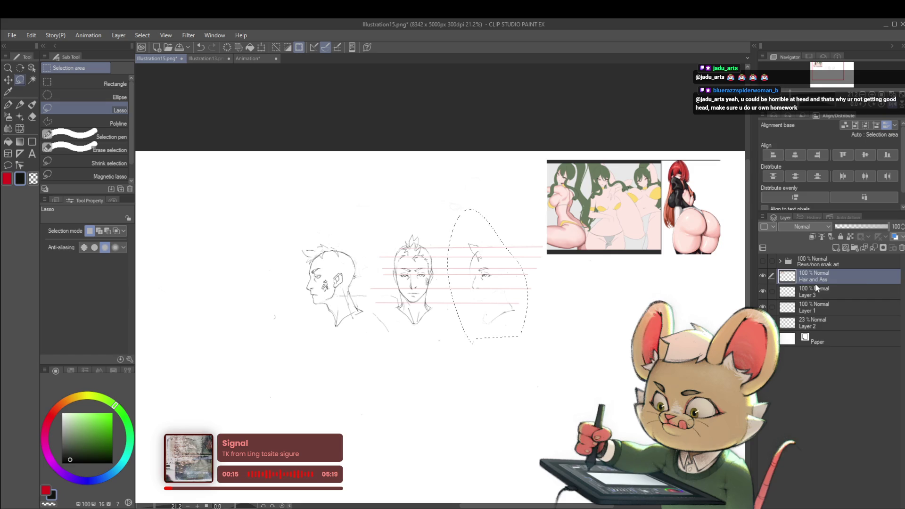
key(ctrl+y)
key(ctrl+y)
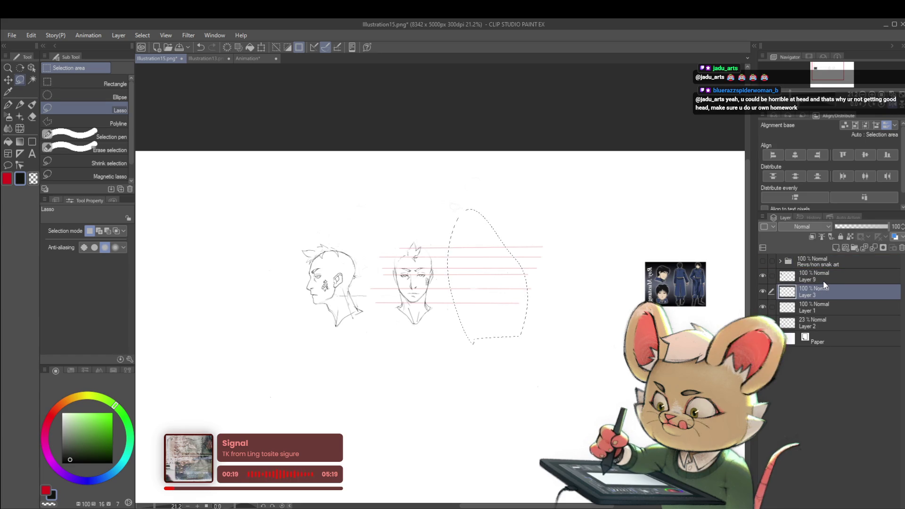
key(ctrl+v)
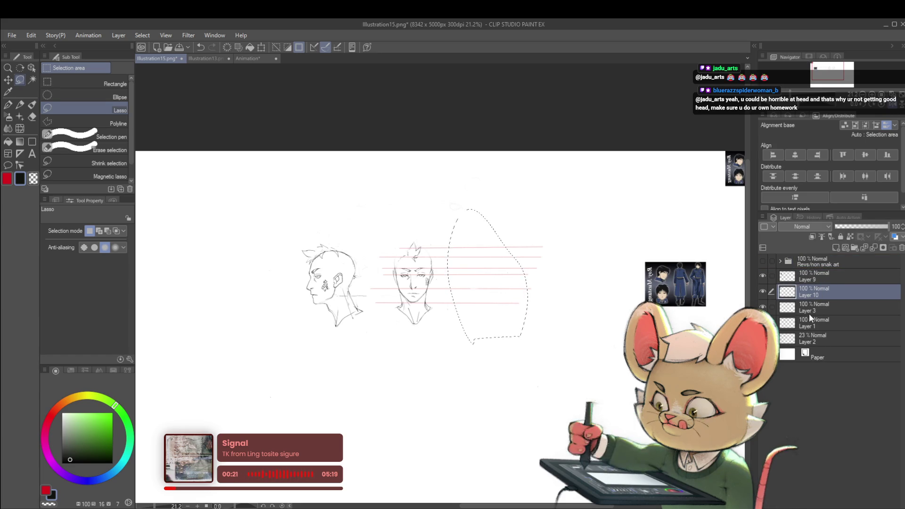
key(ctrl+z)
key(ctrl+z)
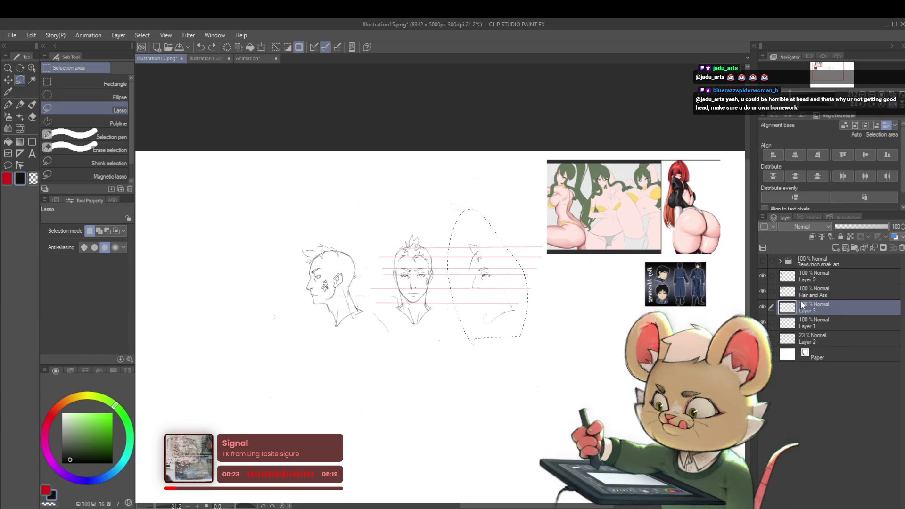
click(816, 291)
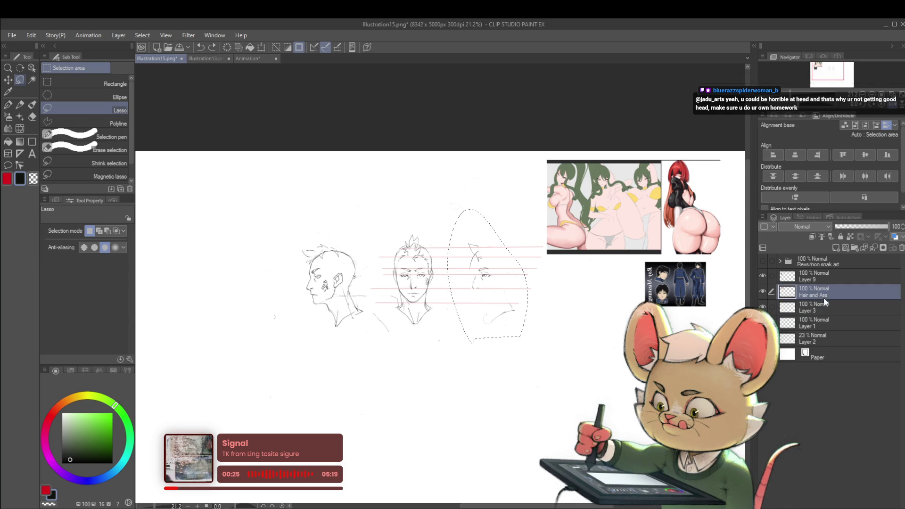
key(ctrl+y)
key(ctrl+y)
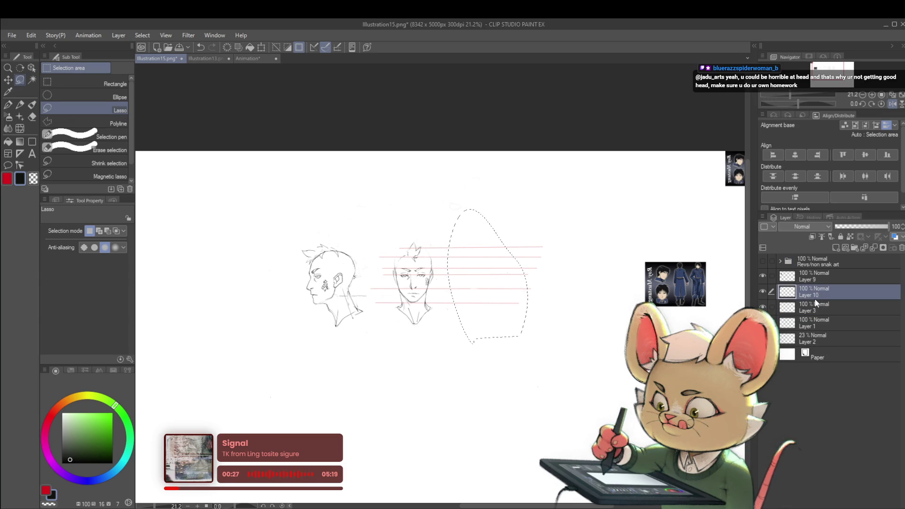
key(ctrl+z)
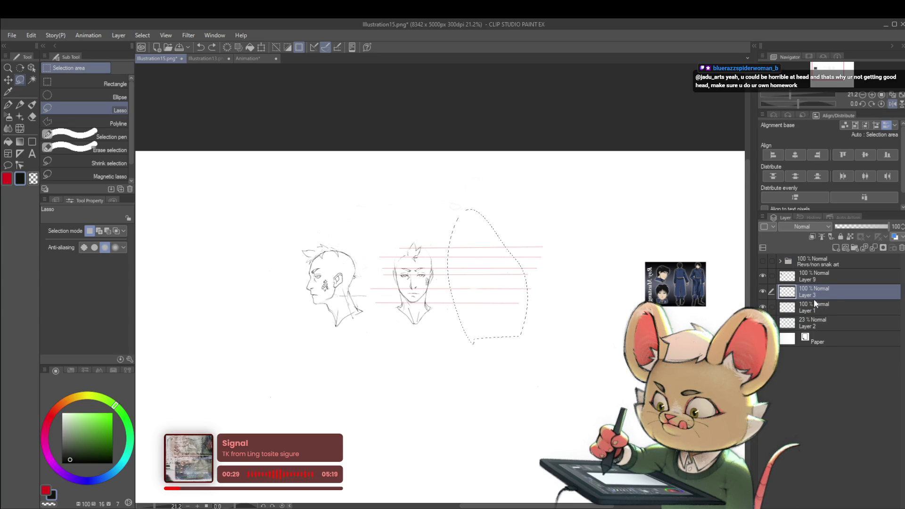
key(ctrl+y)
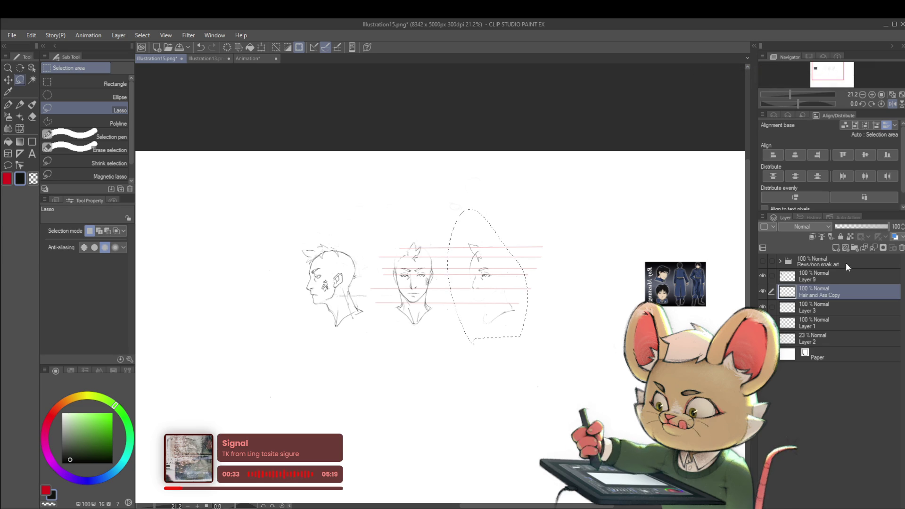
key(ctrl+z)
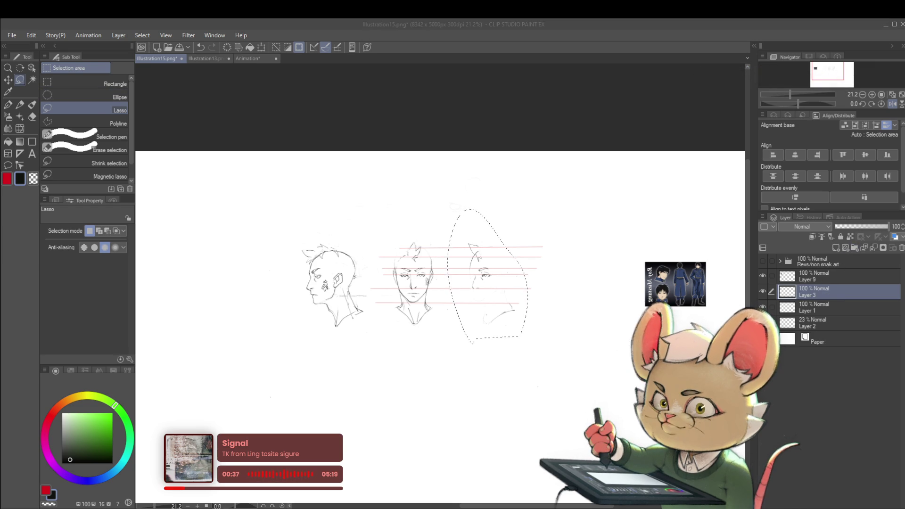
Step: Clear the selection around the three-quarter head
click(562, 338)
scroll(563, 338, up, 2)
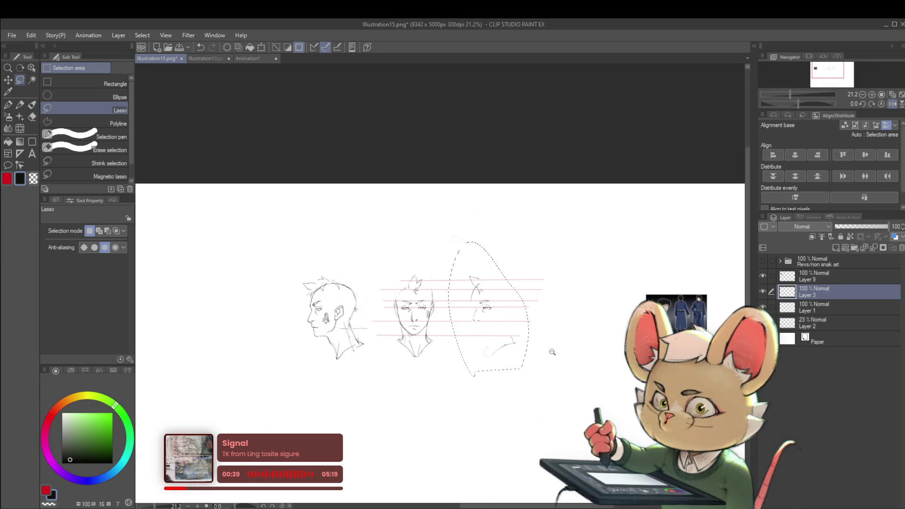
click(550, 357)
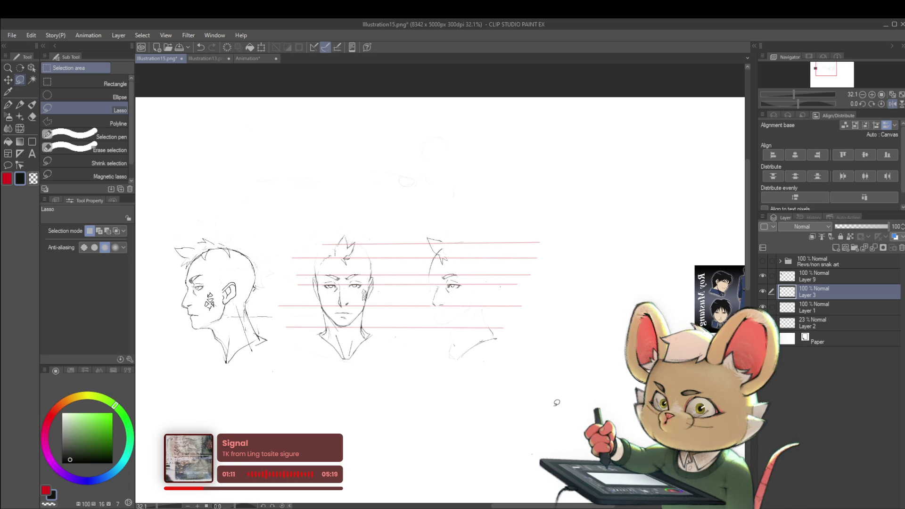
Step: Flip the head sketches horizontally to check them, flip back, and pan across the front and three-quarter heads
key(h)
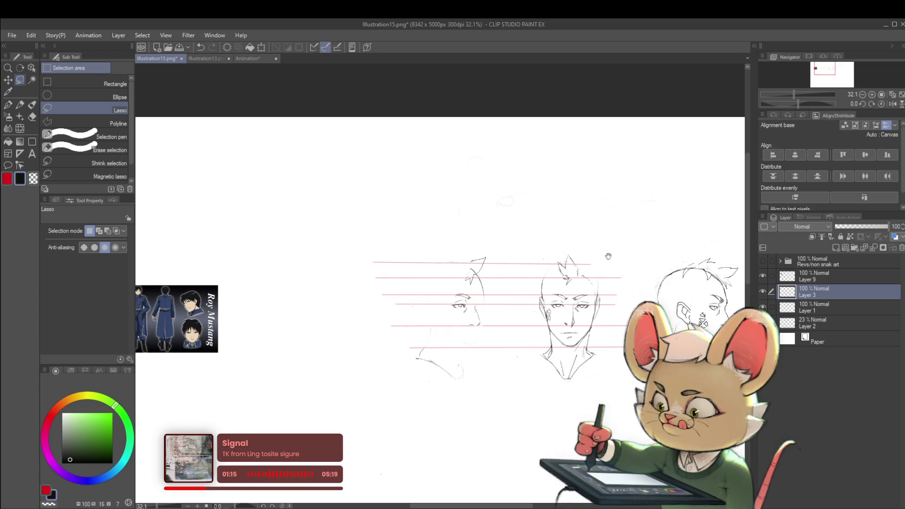
scroll(599, 261, down, 2)
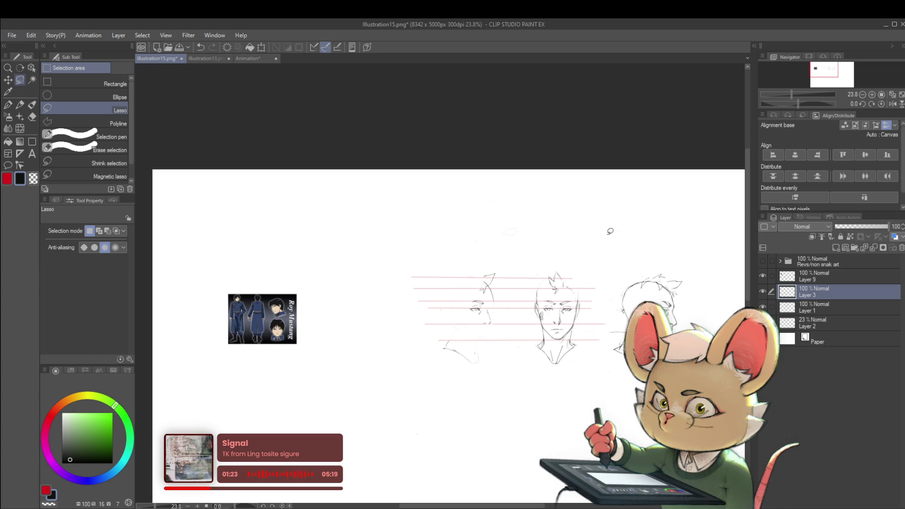
click(892, 104)
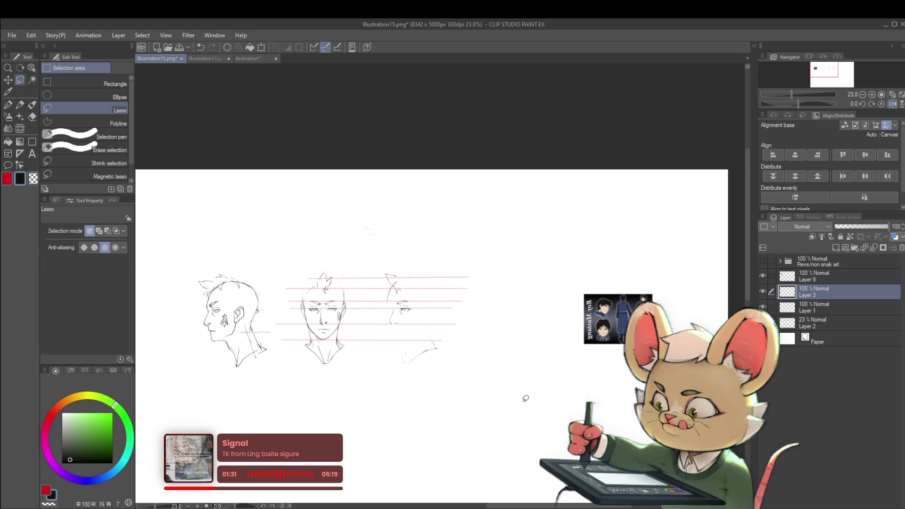
drag(518, 322, 480, 339)
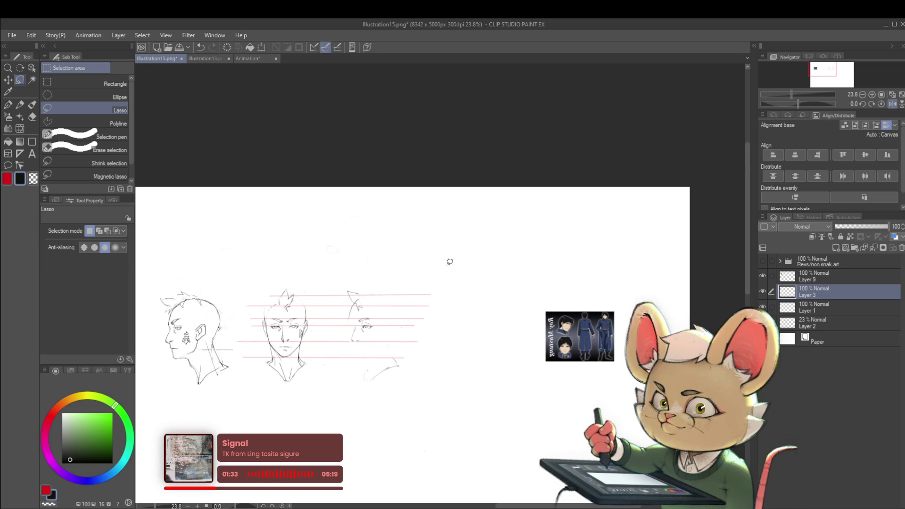
scroll(450, 262, up, 4)
Step: Switch to the pencil and choose the じわペン brush for sketching
key(p)
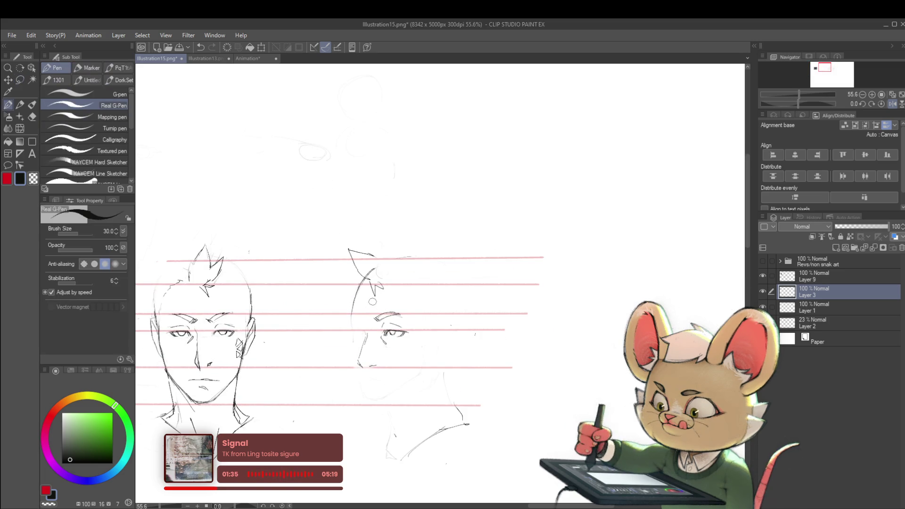
key(p)
scroll(373, 301, down, 1)
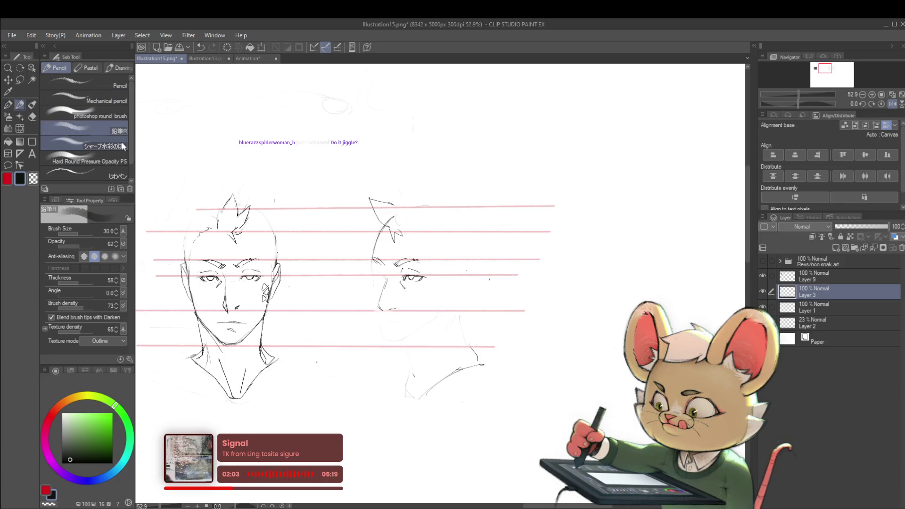
click(113, 171)
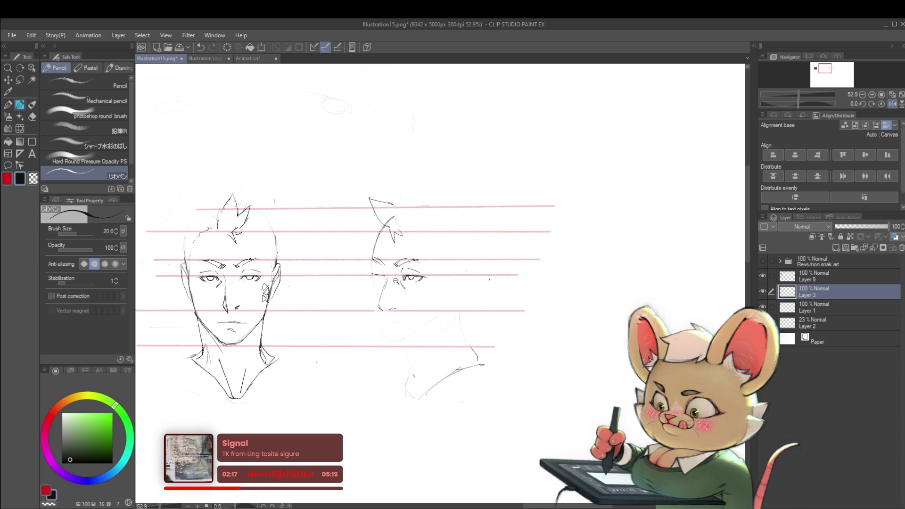
Step: Mirror the canvas to check the three-quarter face
scroll(395, 280, up, 2)
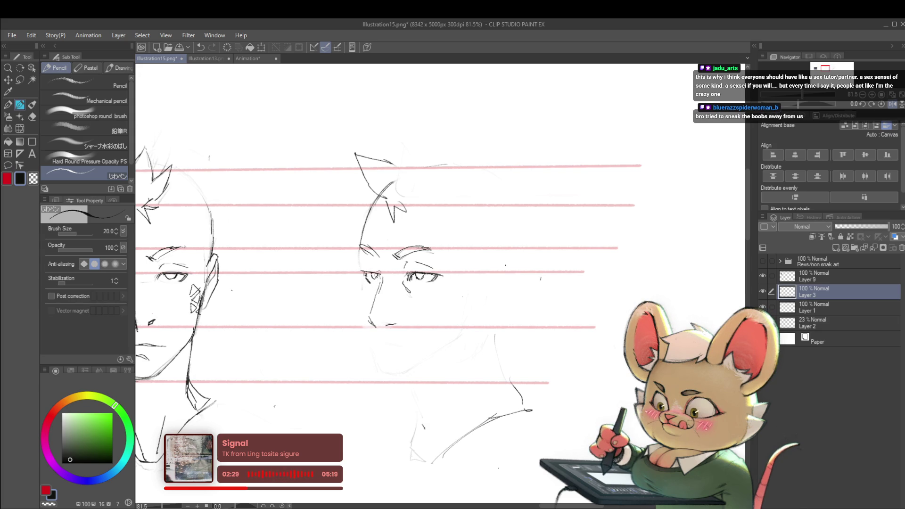
scroll(380, 273, down, 4)
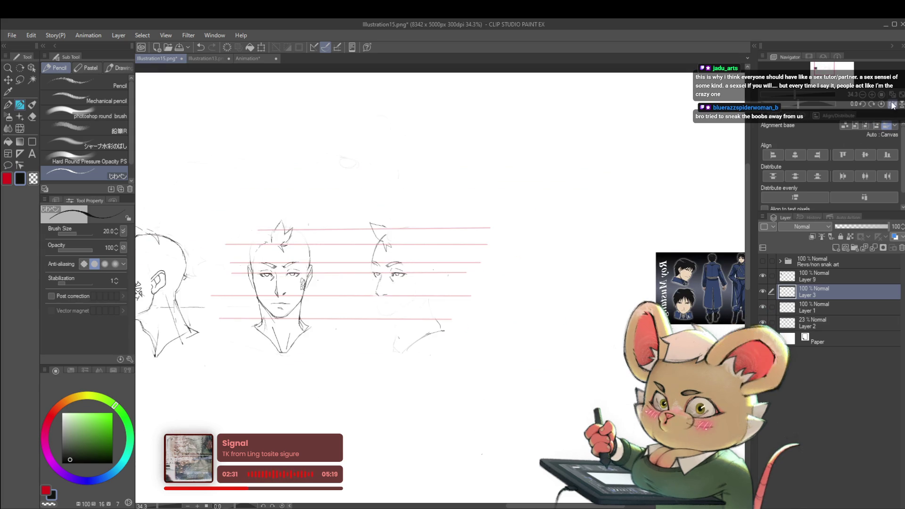
scroll(351, 232, left, 5)
scroll(527, 278, up, 4)
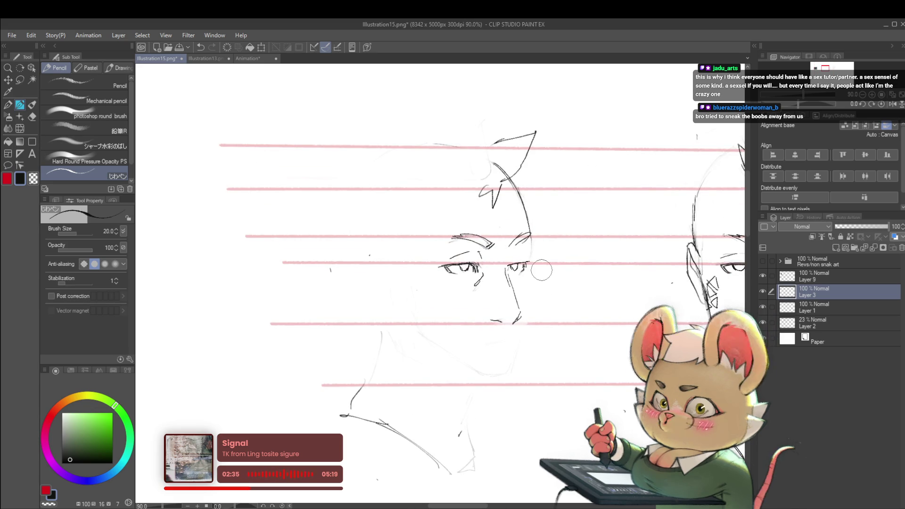
scroll(547, 261, down, 4)
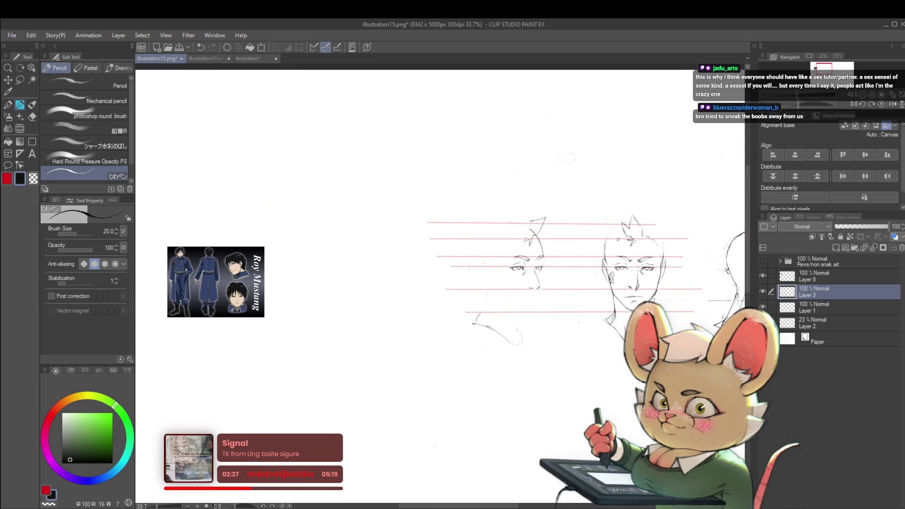
click(892, 104)
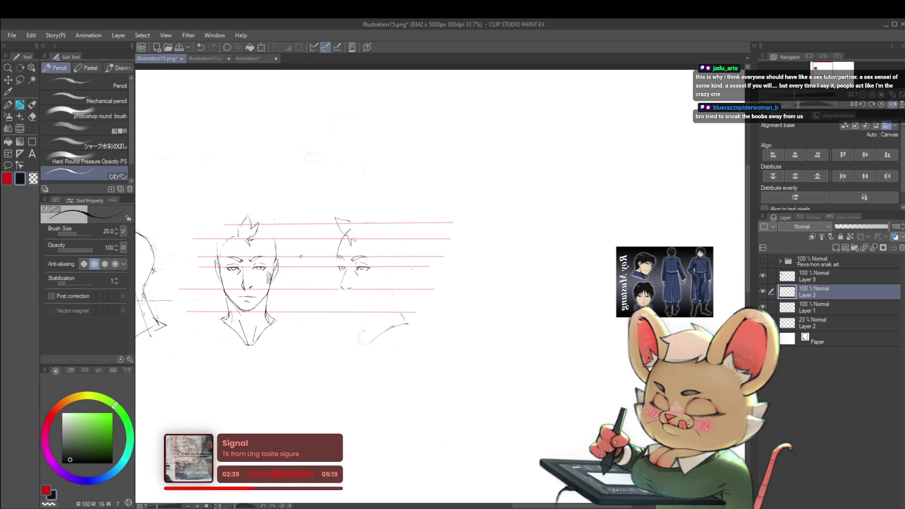
scroll(240, 261, up, 2)
scroll(442, 264, up, 2)
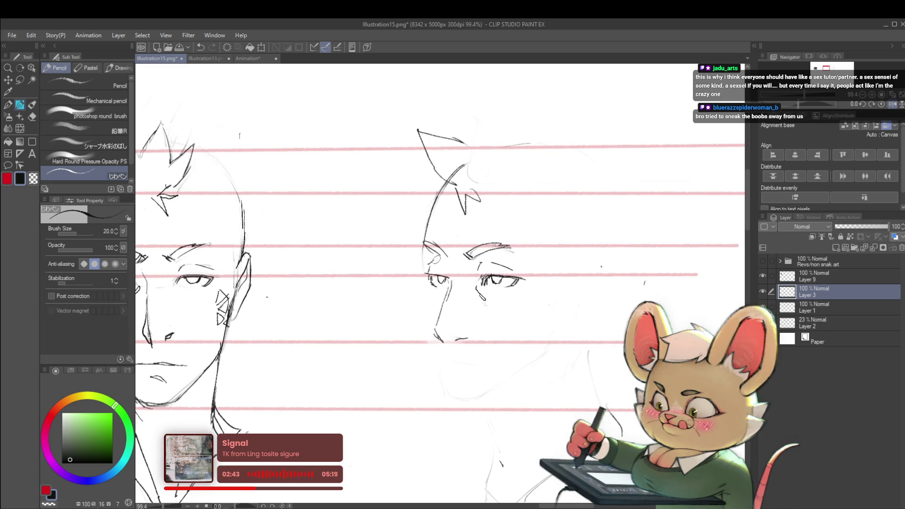
Step: Undo the last stroke near the three-quarter face's eye
key(ctrl+z)
scroll(451, 269, down, 7)
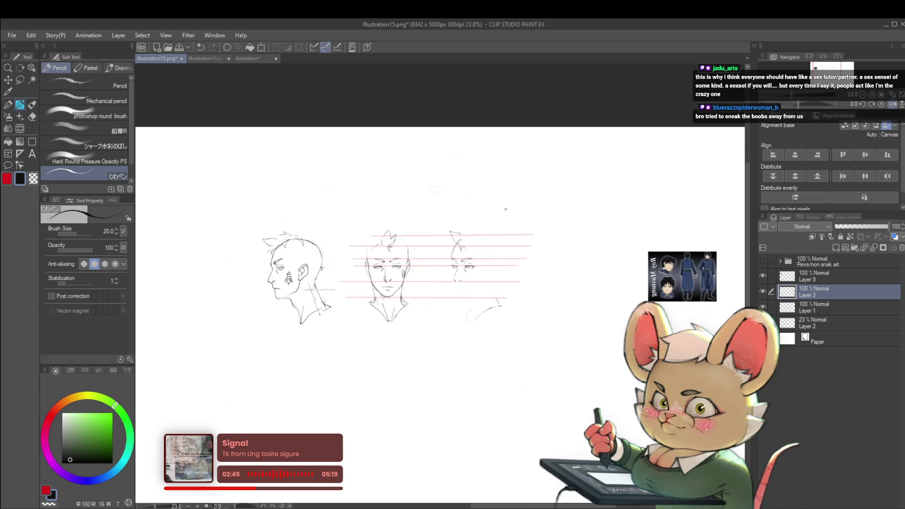
scroll(462, 250, up, 7)
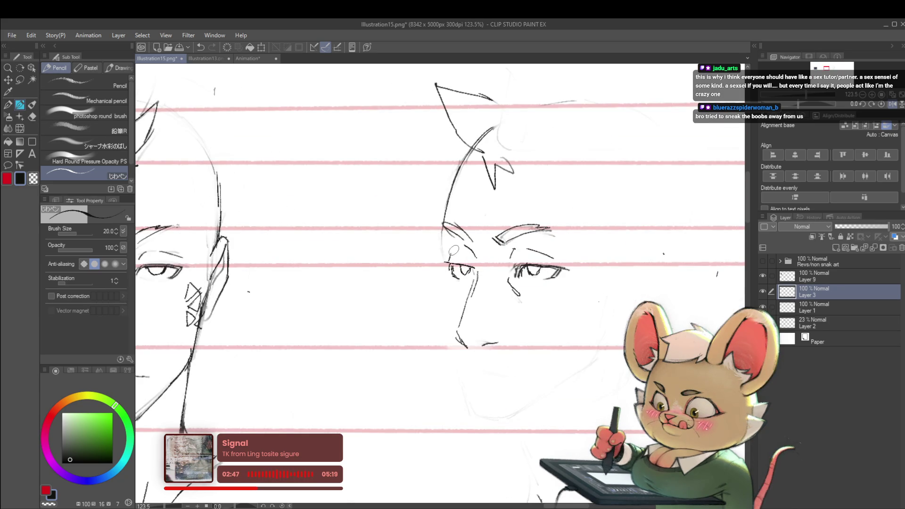
scroll(469, 253, down, 7)
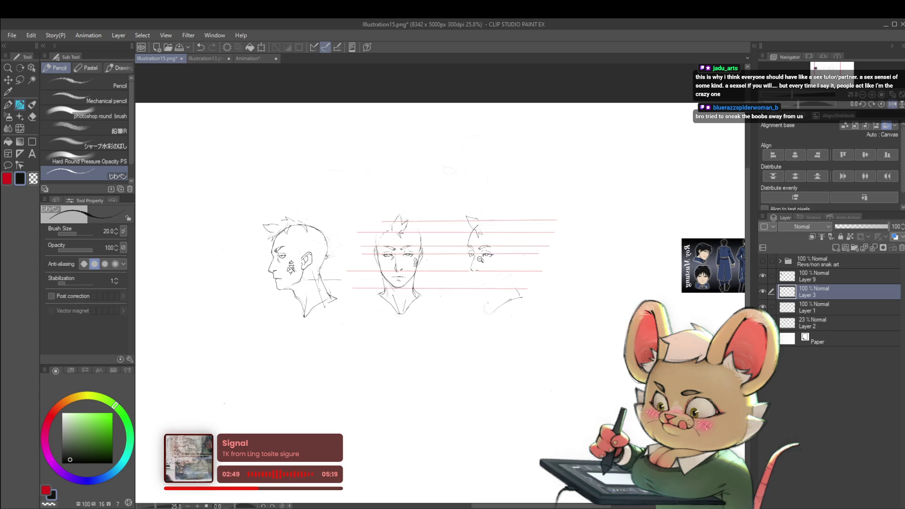
scroll(480, 259, up, 7)
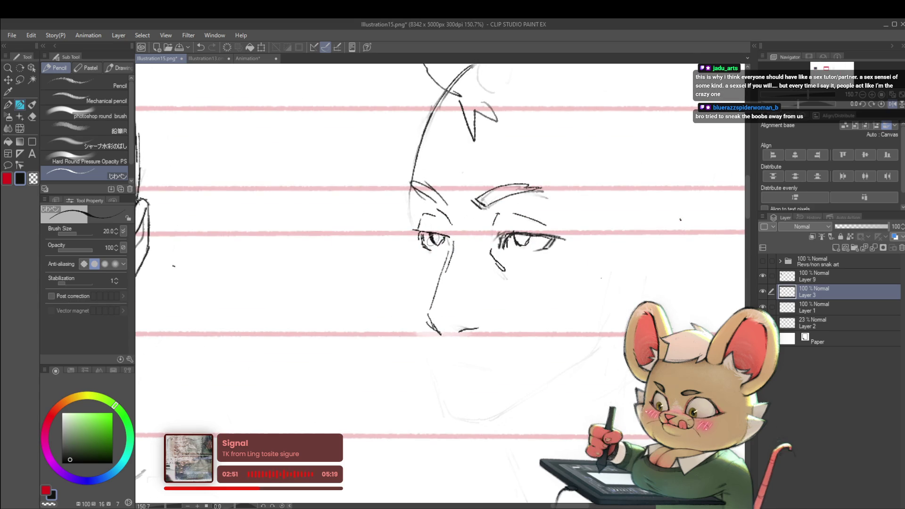
scroll(430, 241, down, 7)
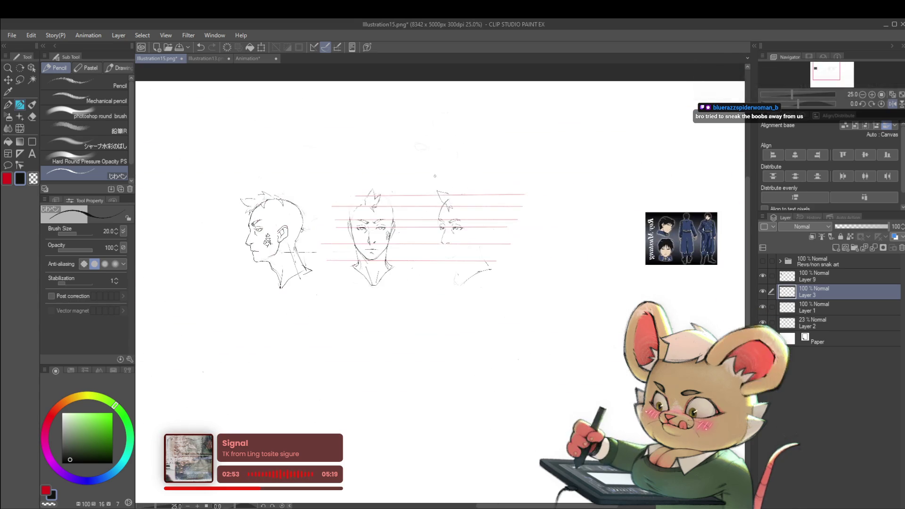
scroll(455, 218, up, 8)
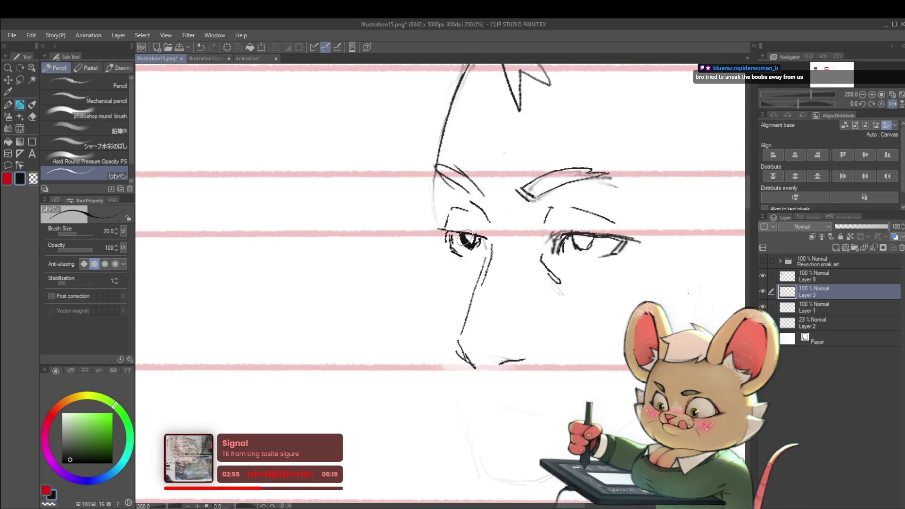
scroll(471, 237, down, 8)
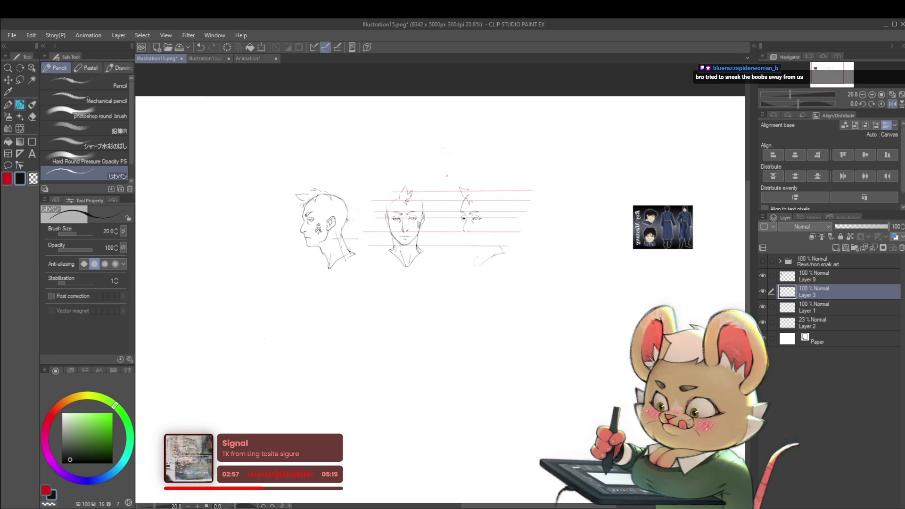
scroll(481, 218, up, 1)
scroll(481, 218, up, 3)
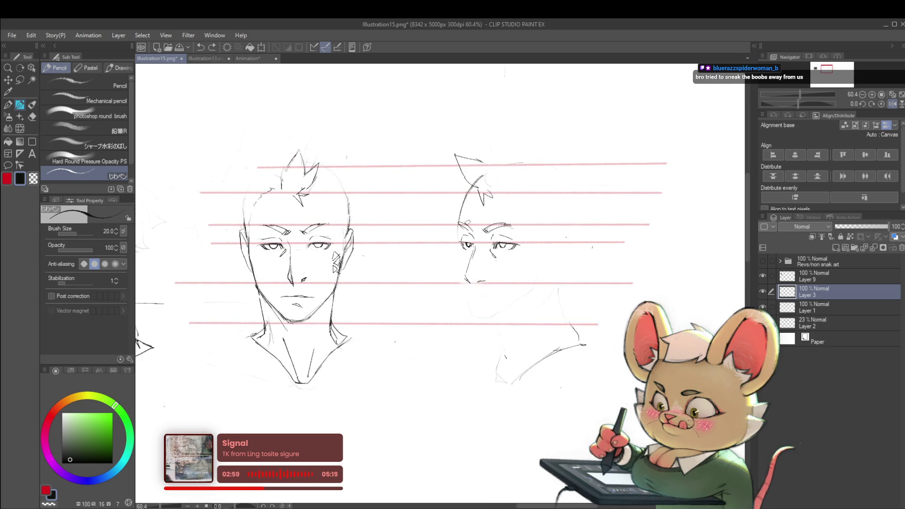
scroll(489, 239, up, 4)
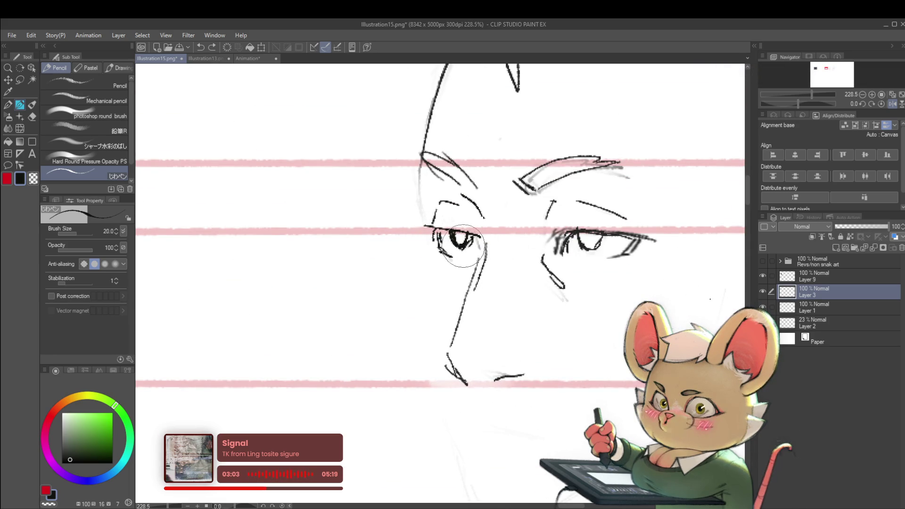
Step: Remove the pupil strokes and redraw the near eye's upper eyelid on the eye guideline
key(ctrl+z)
key(ctrl+z)
key(ctrl+z)
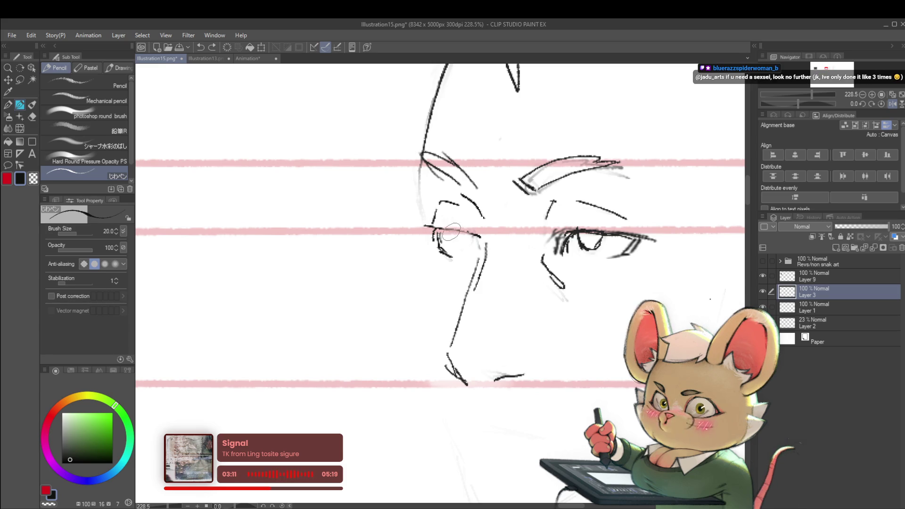
drag(419, 225, 453, 238)
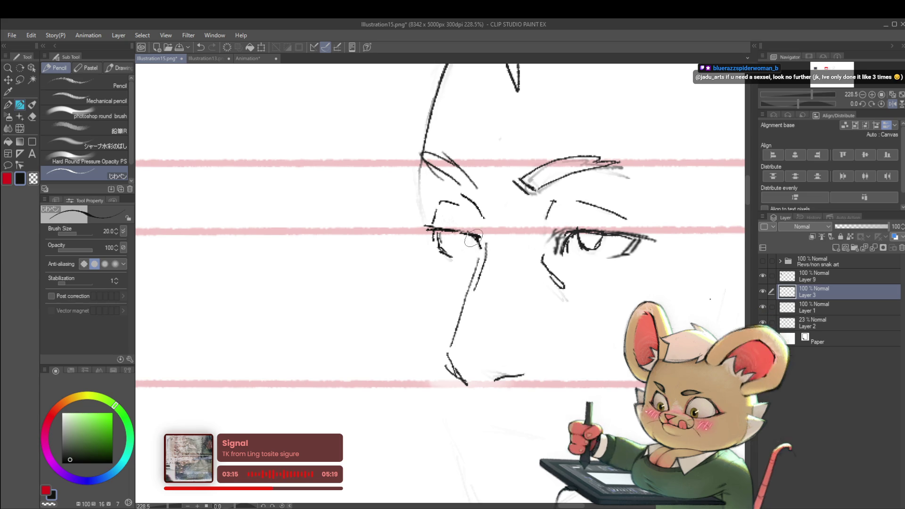
scroll(471, 238, down, 5)
scroll(462, 218, up, 5)
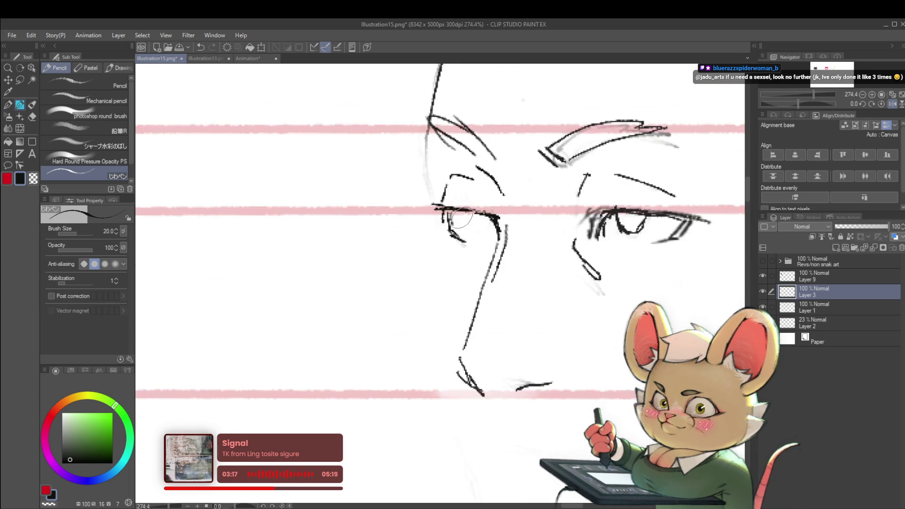
key(ctrl+z)
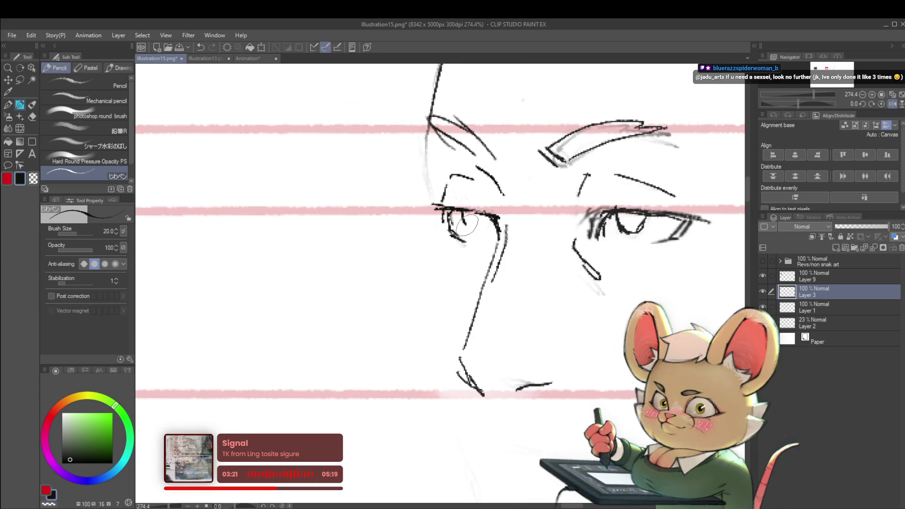
scroll(466, 203, down, 6)
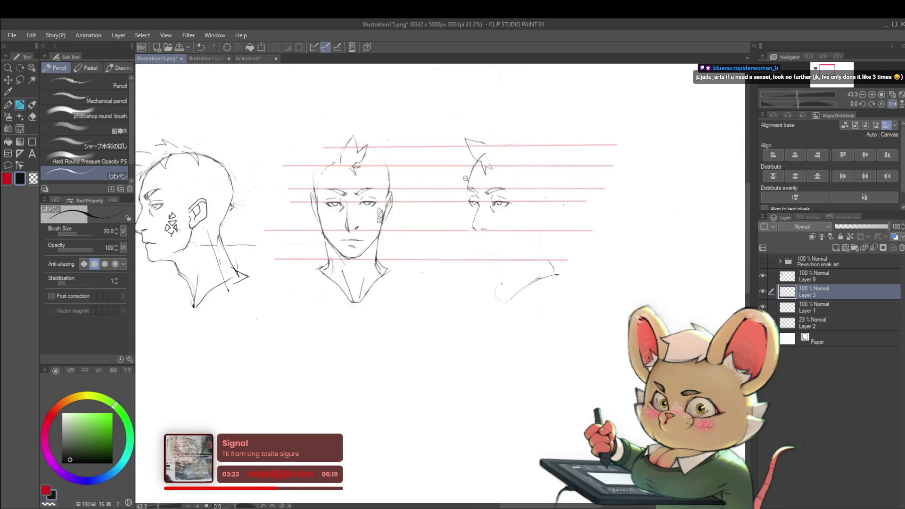
scroll(466, 178, down, 2)
click(889, 104)
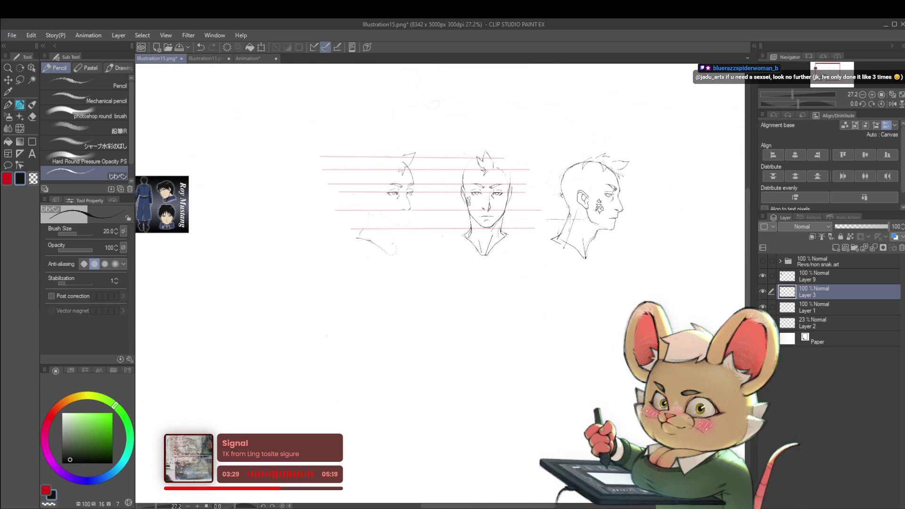
scroll(137, 189, up, 6)
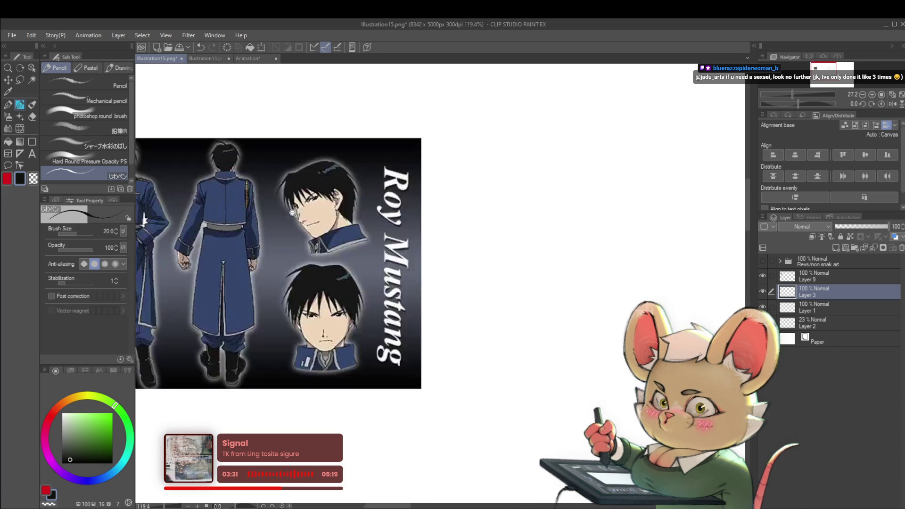
scroll(341, 246, down, 5)
scroll(359, 212, right, 10)
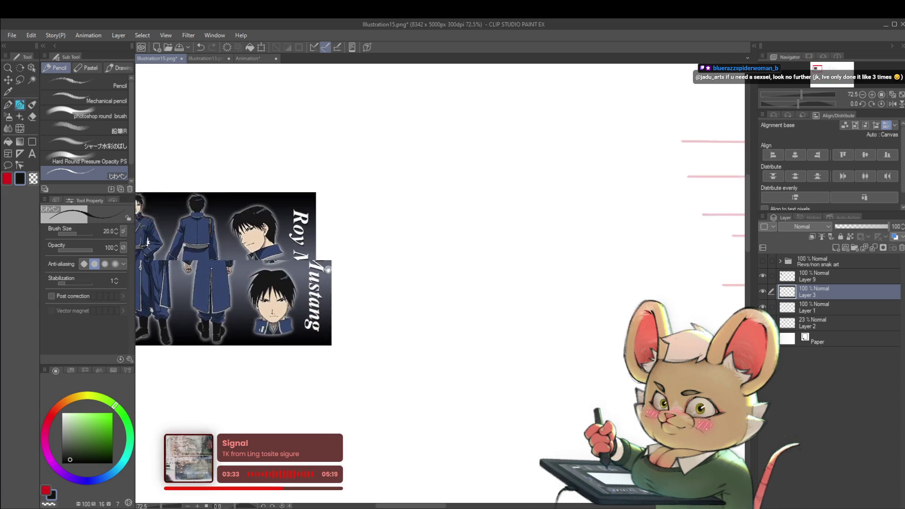
scroll(620, 178, down, 2)
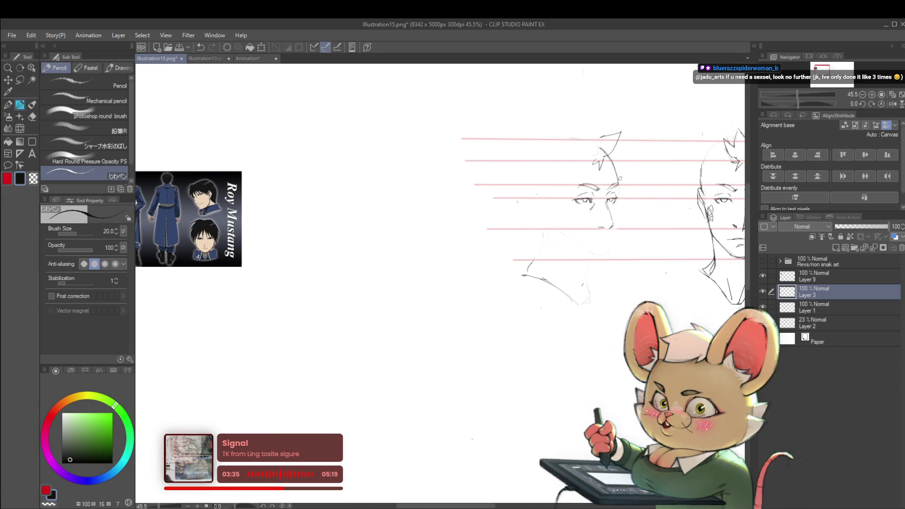
click(892, 105)
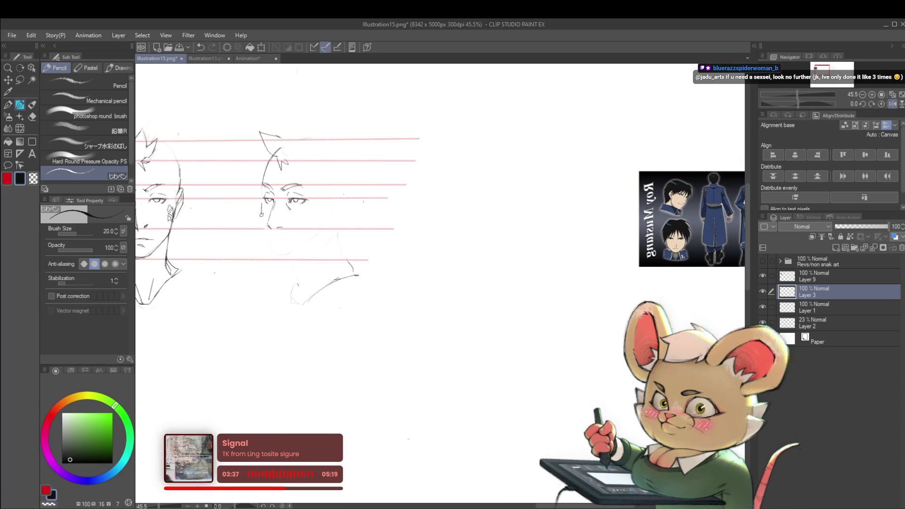
Step: Redraw the three-quarter head's jaw line down to the chin, retracing it darker
drag(261, 214, 270, 246)
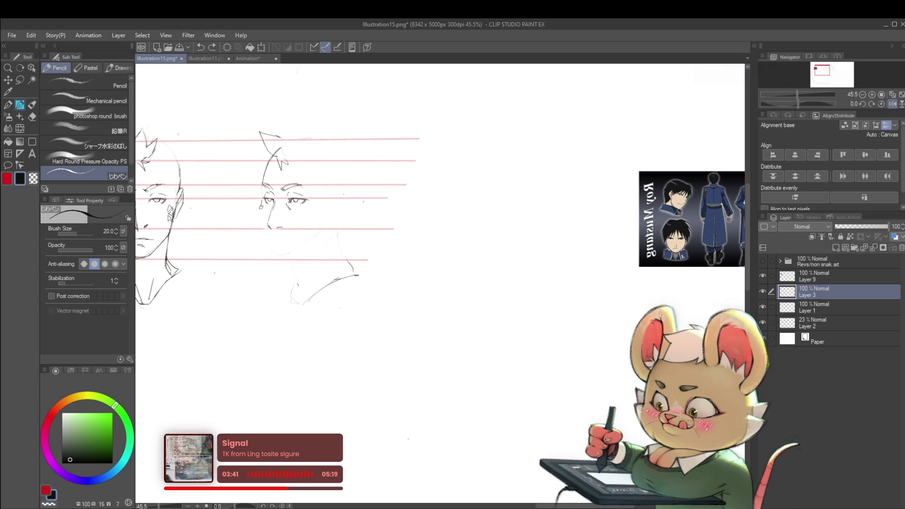
drag(261, 205, 263, 228)
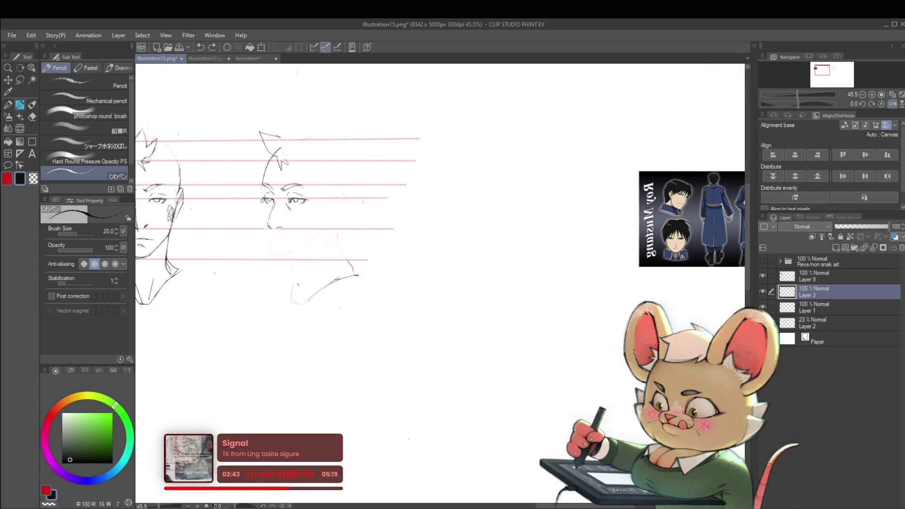
key(ctrl+z)
drag(261, 199, 267, 245)
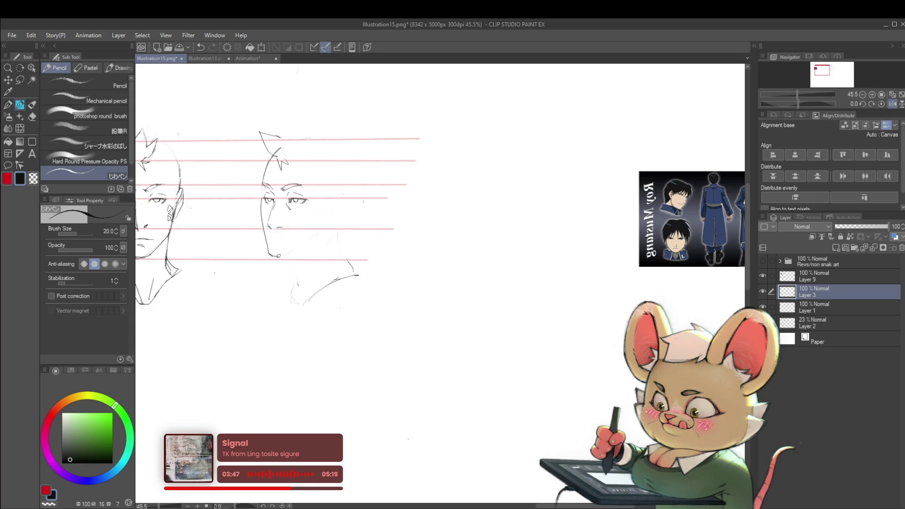
drag(261, 225, 271, 251)
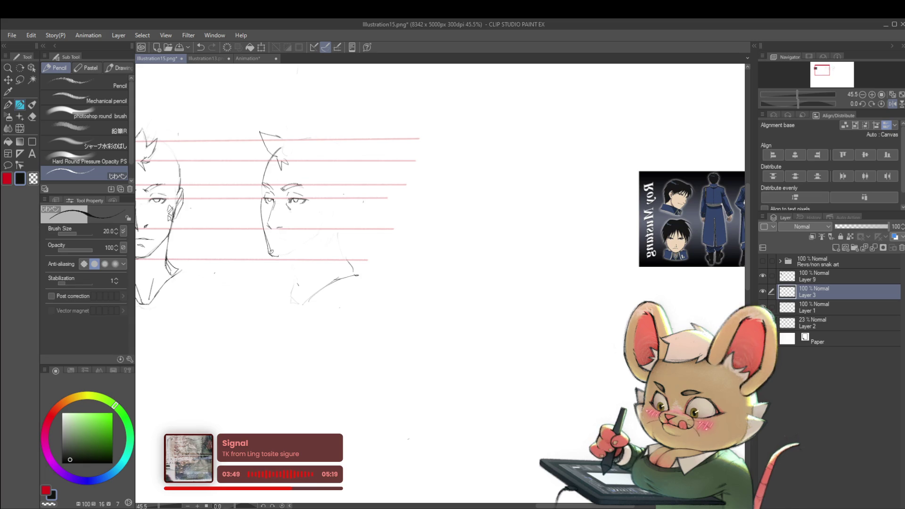
Step: Rework the chin, extend the jaw line toward the ear, and add a stroke beside the eye
scroll(283, 227, down, 3)
scroll(254, 195, up, 4)
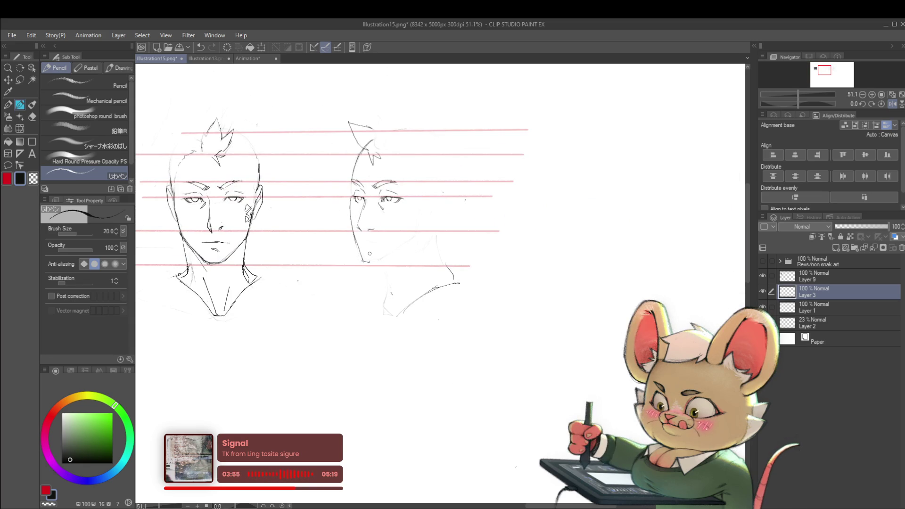
mouse_move(362, 245)
mouse_down()
mouse_move(361, 258)
mouse_move(381, 261)
mouse_move(371, 262)
mouse_up()
key(ctrl+z)
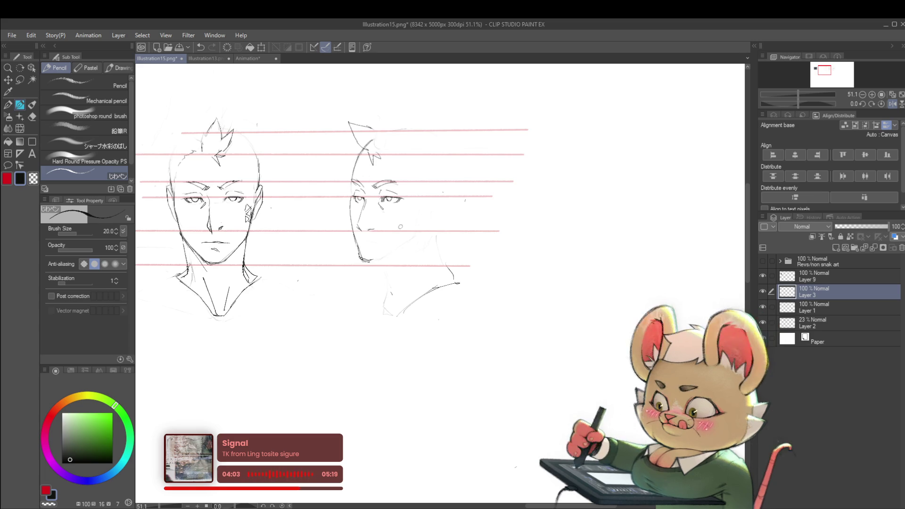
key(ctrl+z)
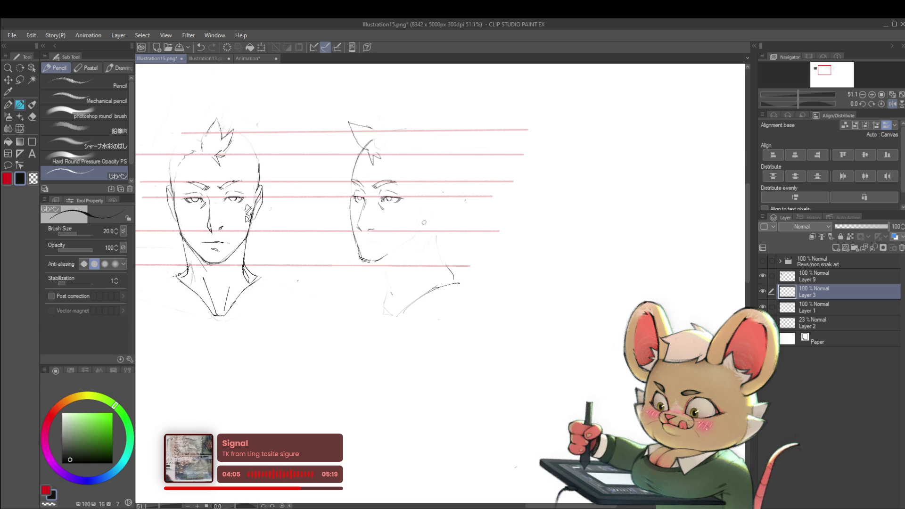
drag(406, 243, 417, 232)
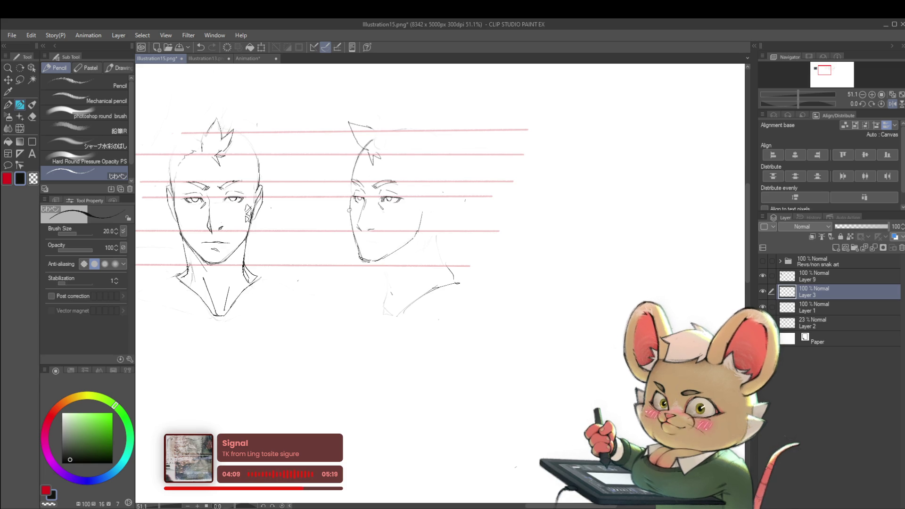
drag(352, 194, 353, 232)
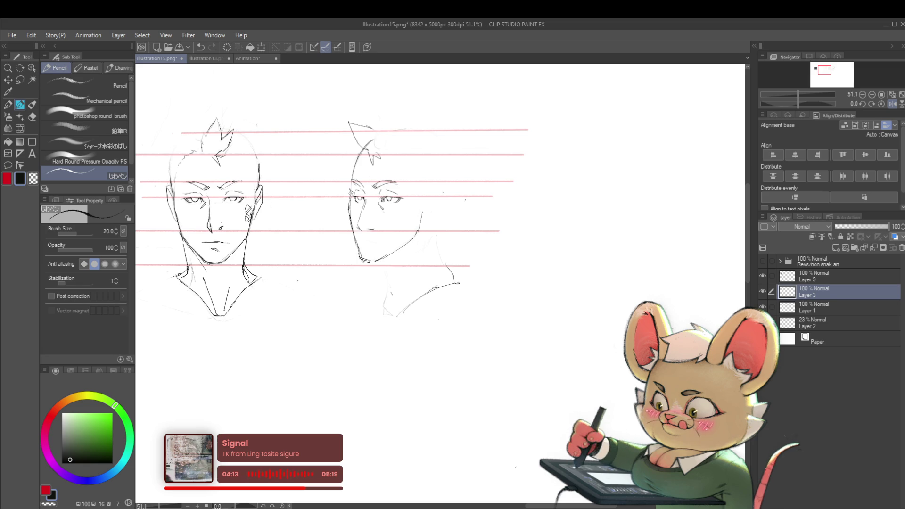
Step: Mirror the canvas view to check the face proportions
scroll(338, 118, down, 3)
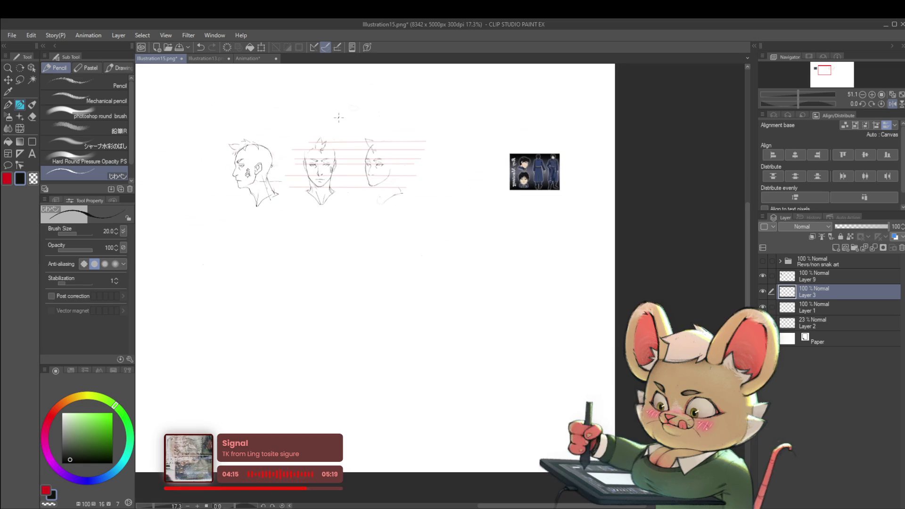
click(893, 104)
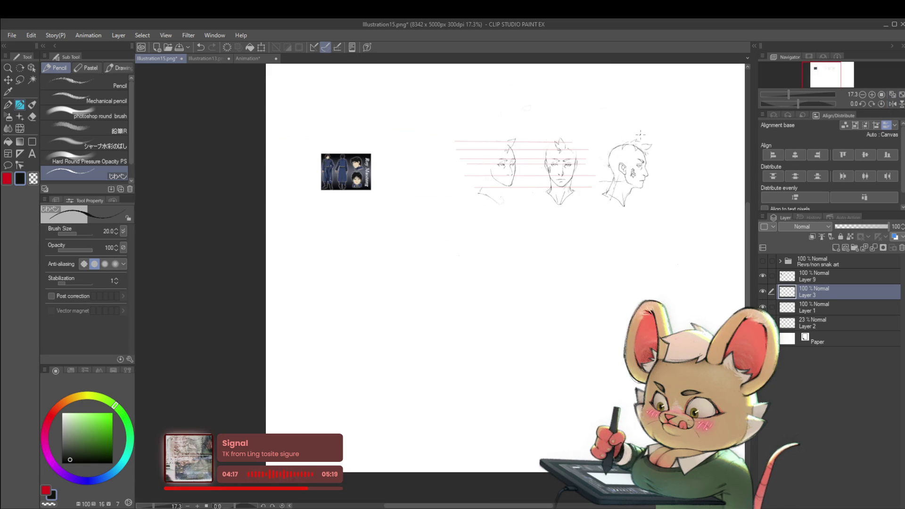
scroll(513, 154, up, 3)
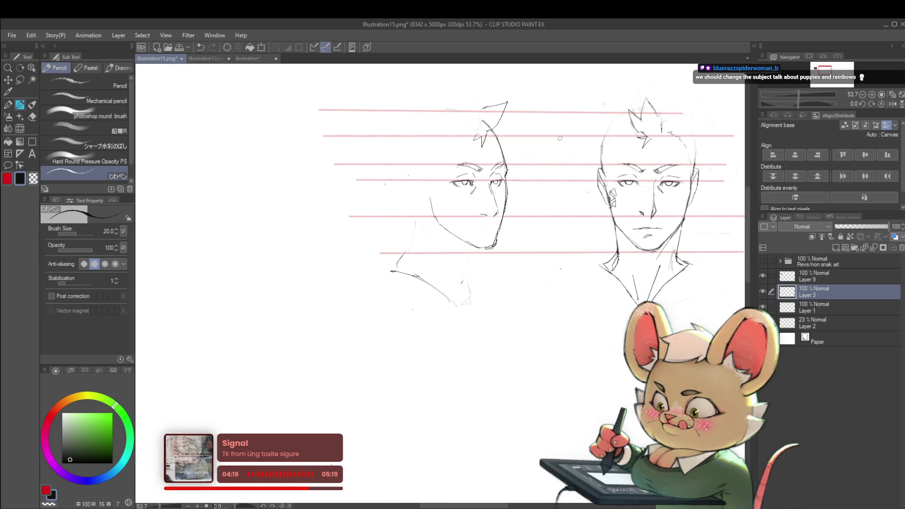
Step: Lasso the three-quarter face's nose, shift it slightly left and rotate it about 8.7°, then deselect
key(m)
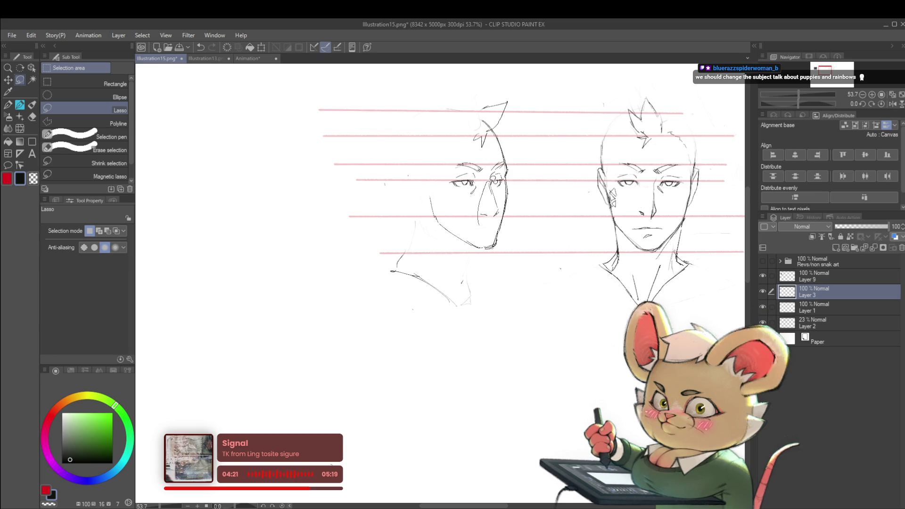
drag(492, 178, 500, 222)
key(ctrl+t)
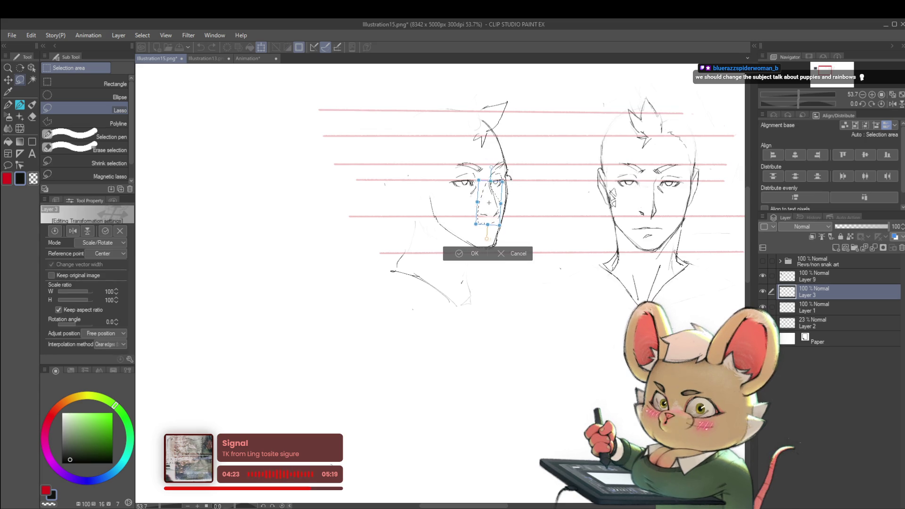
drag(488, 198, 485, 197)
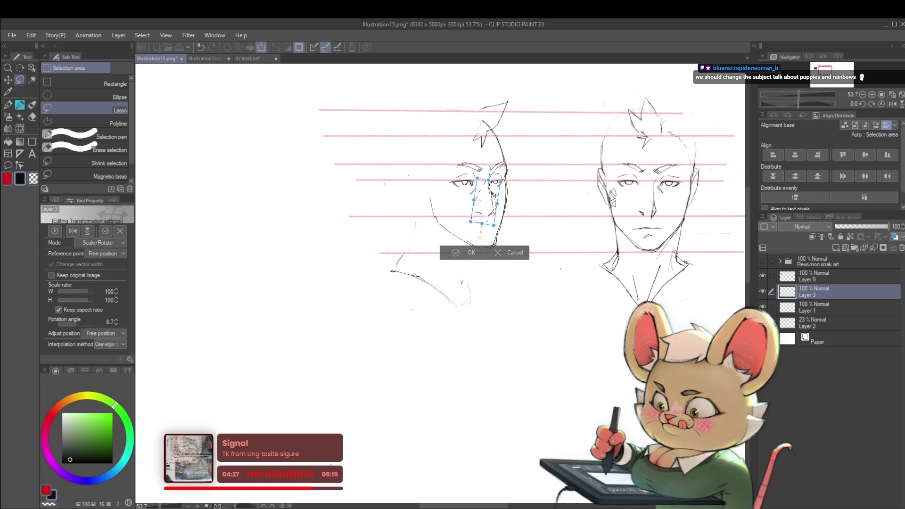
key(Return)
scroll(488, 203, up, 5)
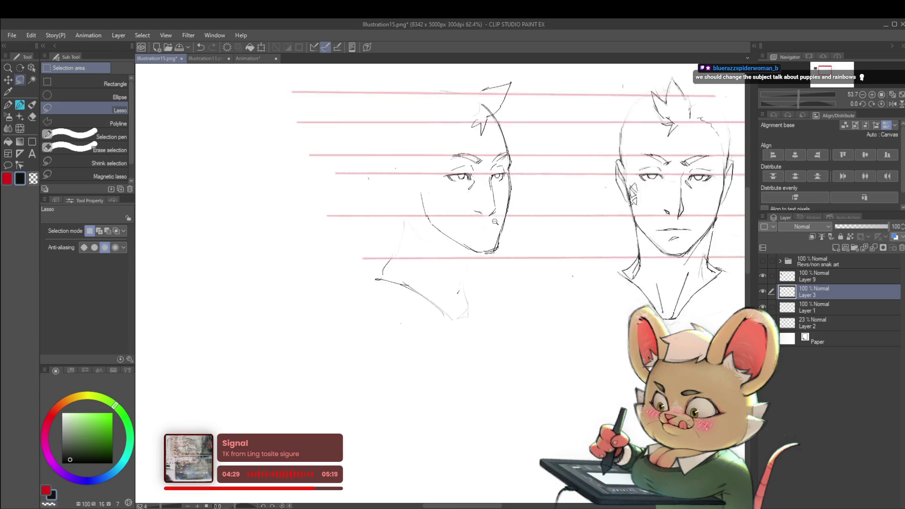
key(ctrl+t)
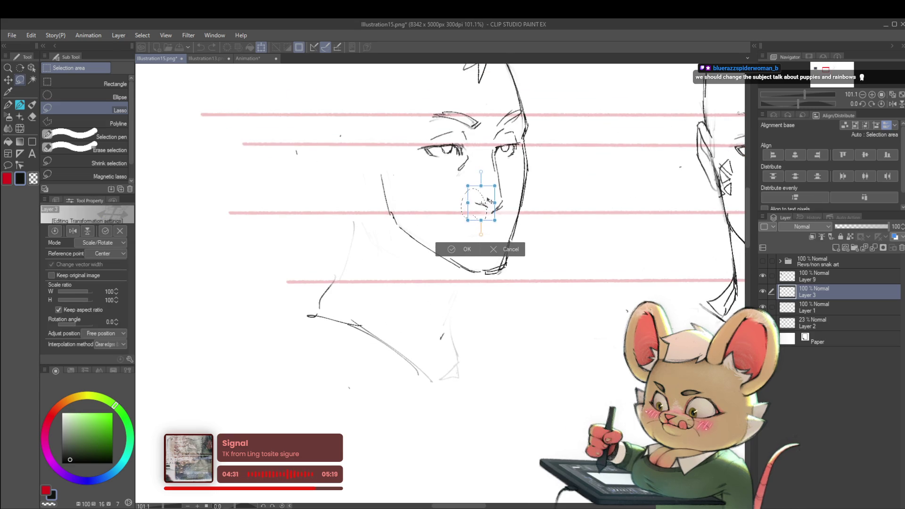
key(Return)
key(ctrl+d)
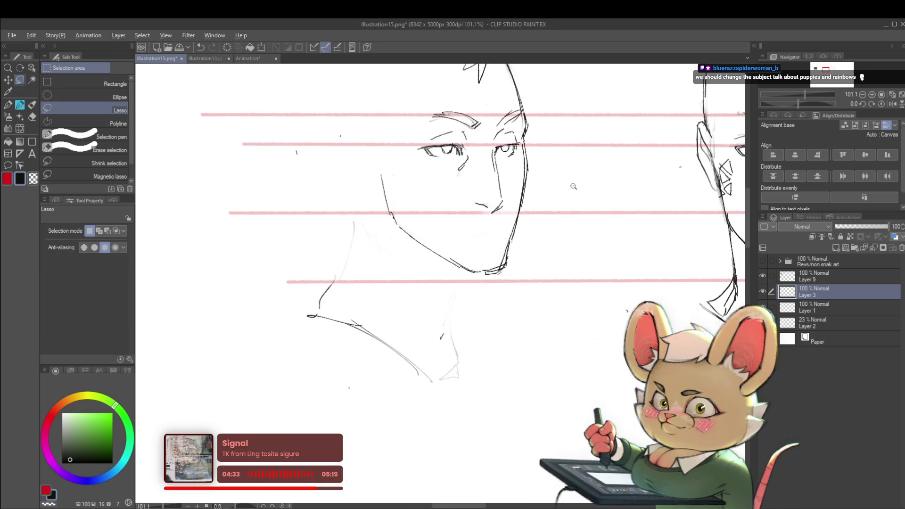
scroll(573, 186, down, 5)
Step: Return to the pencil and zoom in on the faces, flipping the view to compare
click(893, 104)
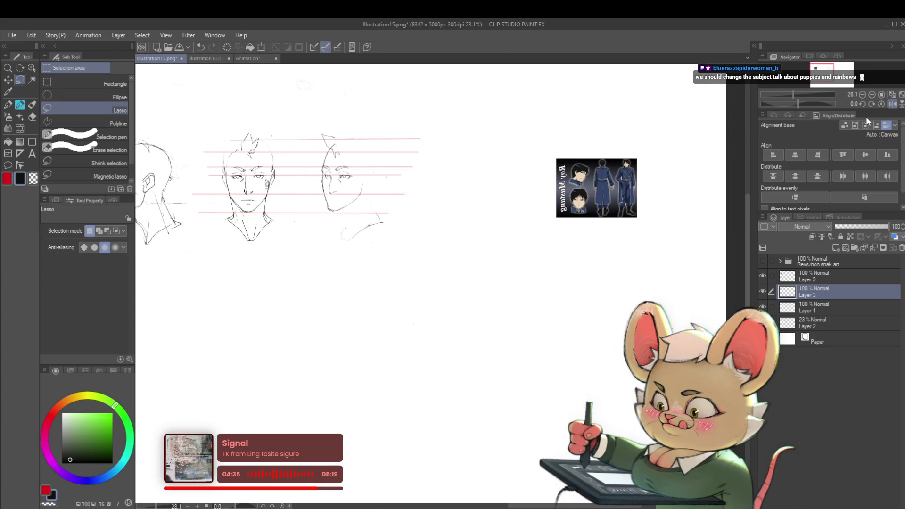
scroll(323, 186, up, 5)
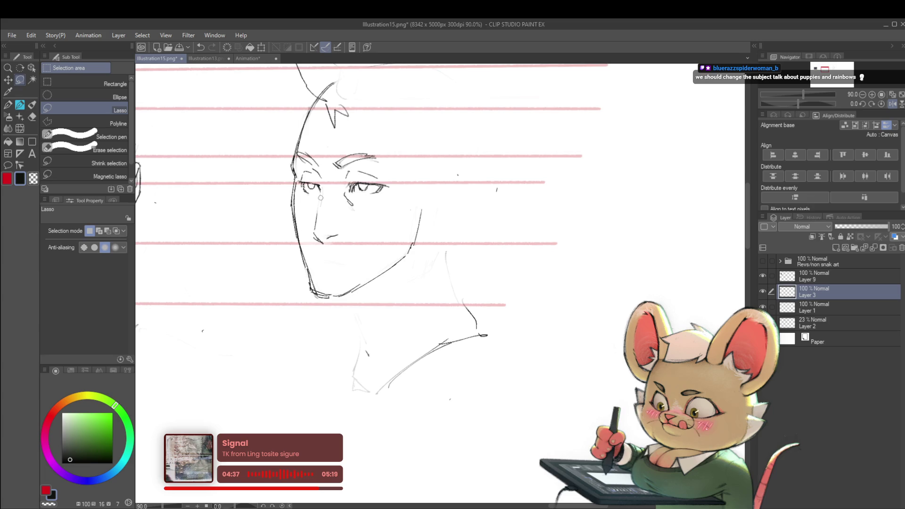
key(p)
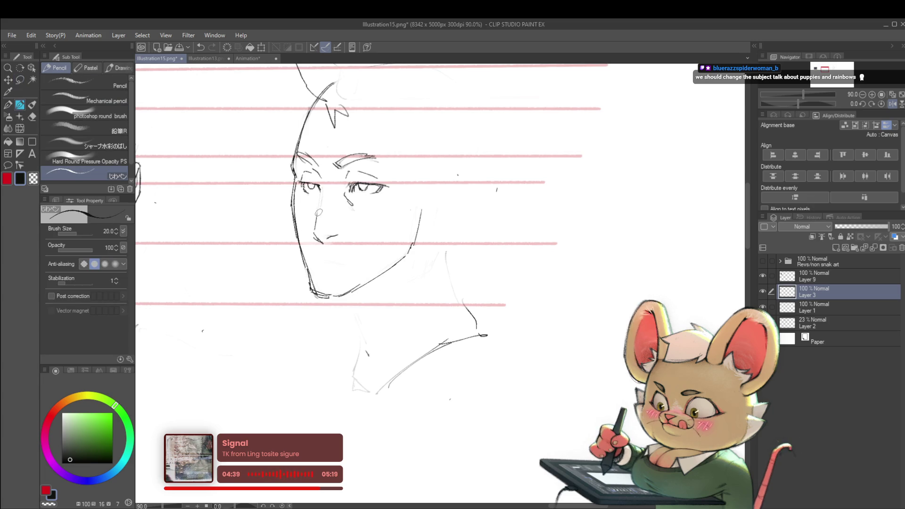
scroll(325, 181, down, 5)
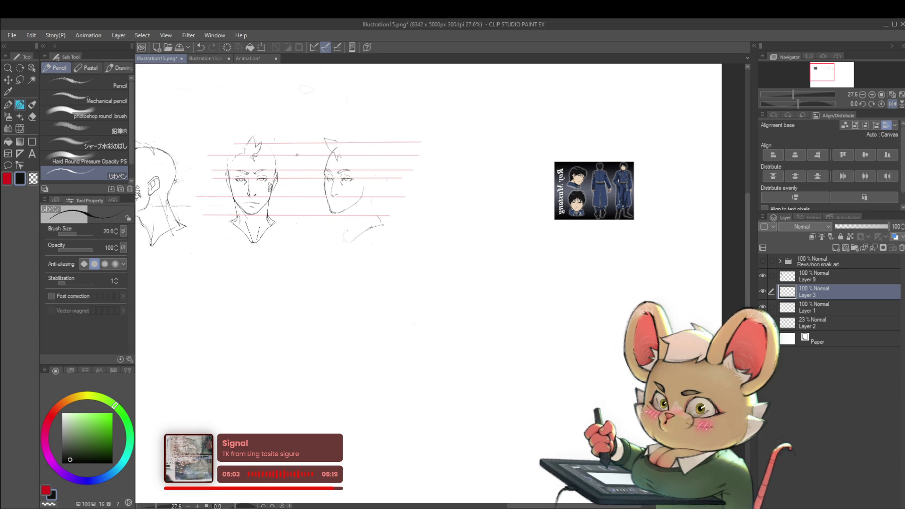
click(881, 104)
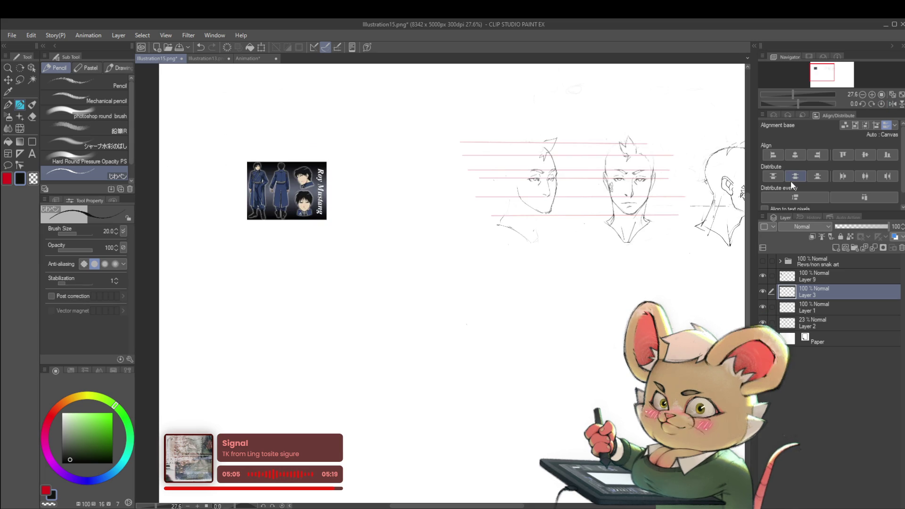
key(ctrl+plus)
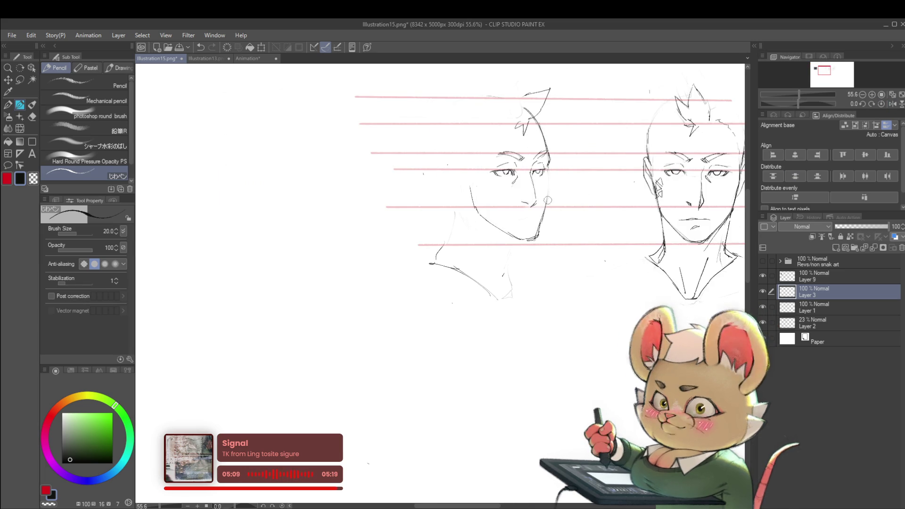
click(895, 104)
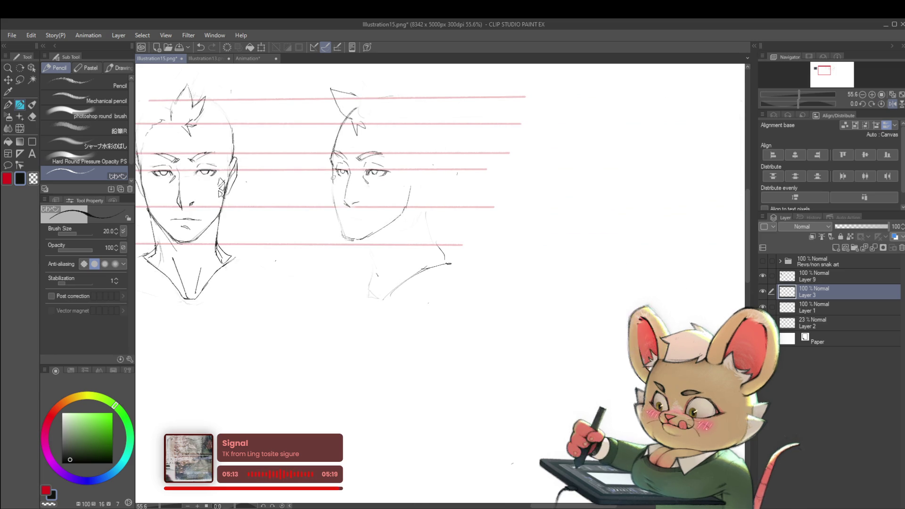
Step: Undo the two small marks near the front face's eye and recheck the mirrored view
key(ctrl+z)
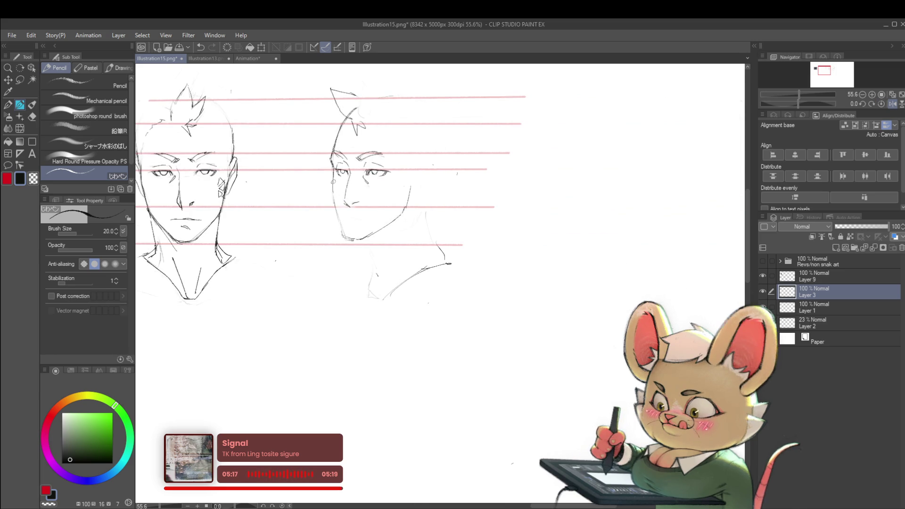
key(ctrl+z)
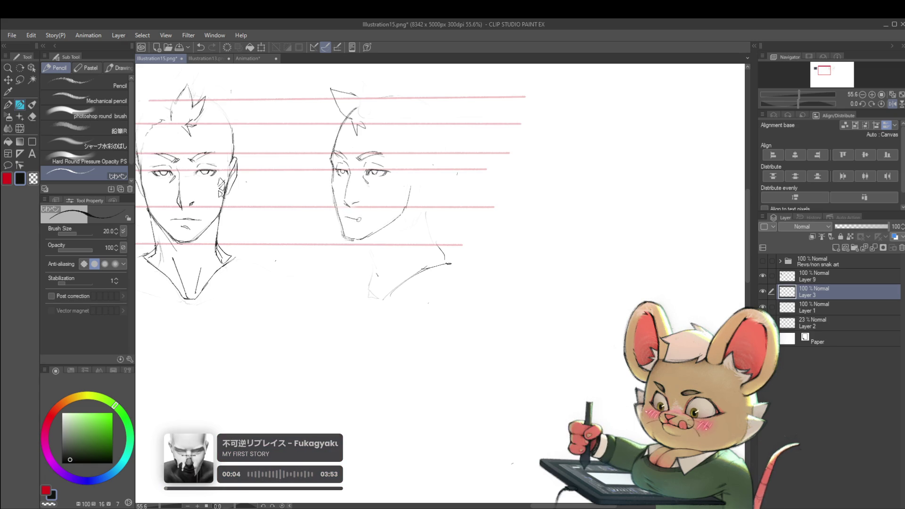
scroll(366, 219, down, 5)
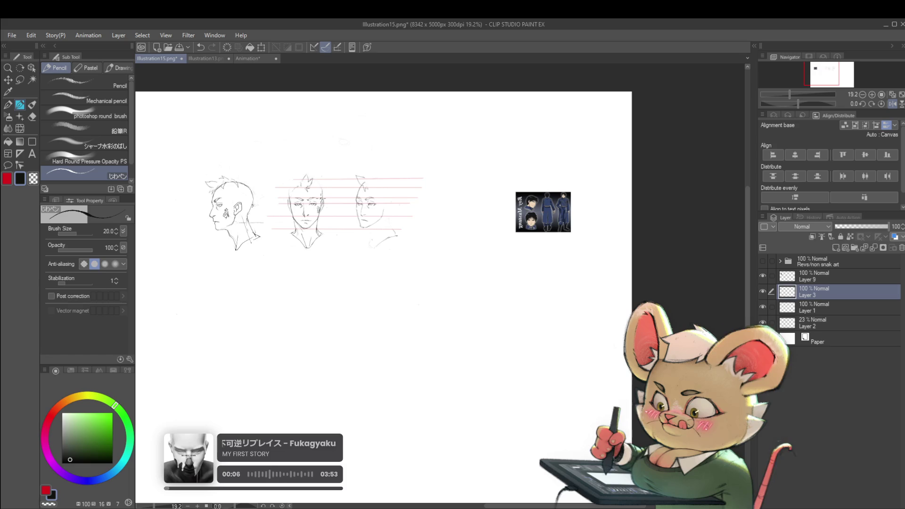
click(893, 104)
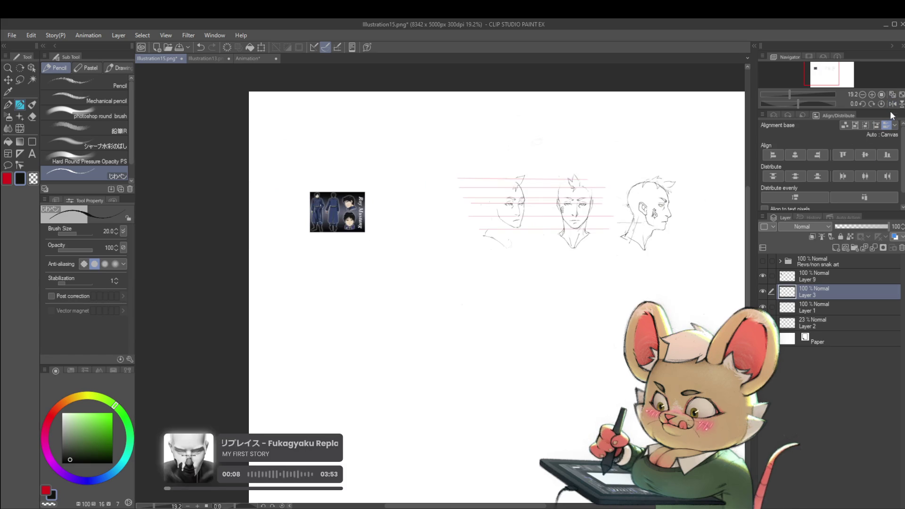
scroll(519, 210, up, 4)
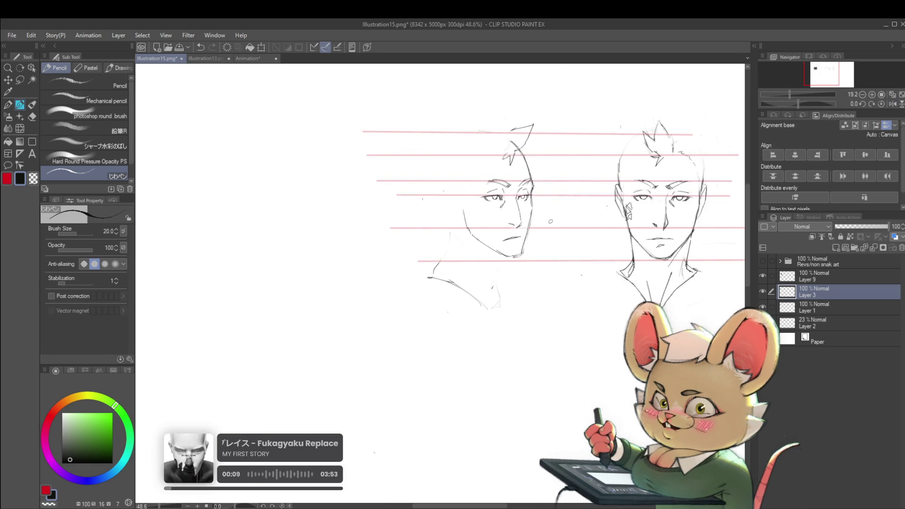
click(20, 128)
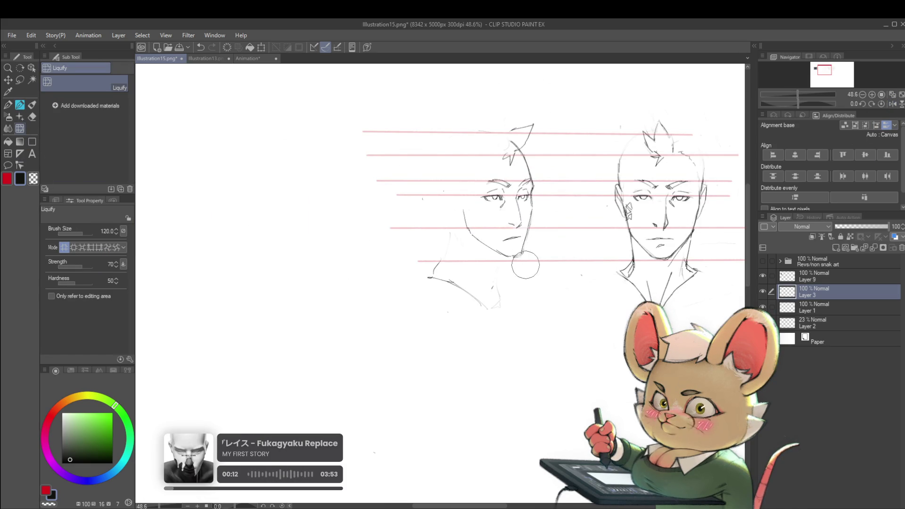
Step: Enlarge the liquify brush, push the three-quarter jaw contour, and check it mirrored
drag(513, 268, 490, 257)
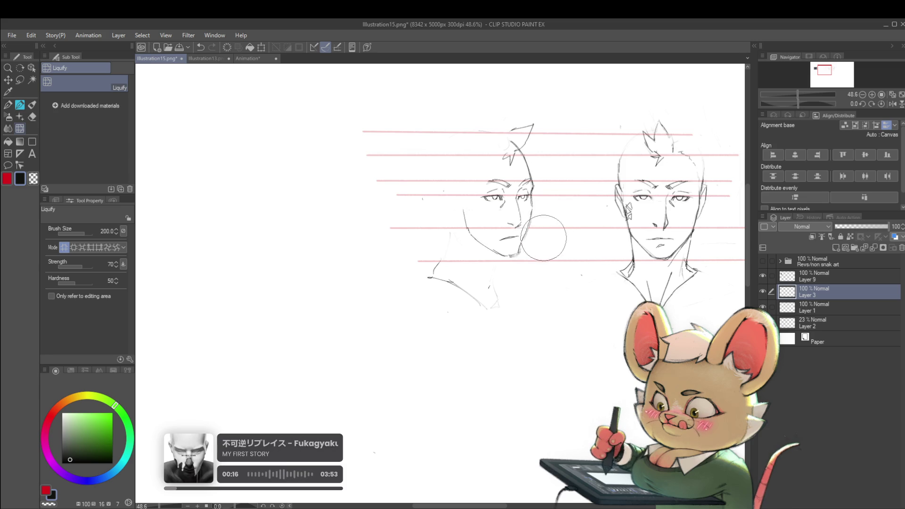
mouse_move(543, 238)
mouse_down()
mouse_move(547, 219)
mouse_move(531, 217)
mouse_move(542, 208)
mouse_move(544, 223)
mouse_up()
scroll(618, 220, down, 4)
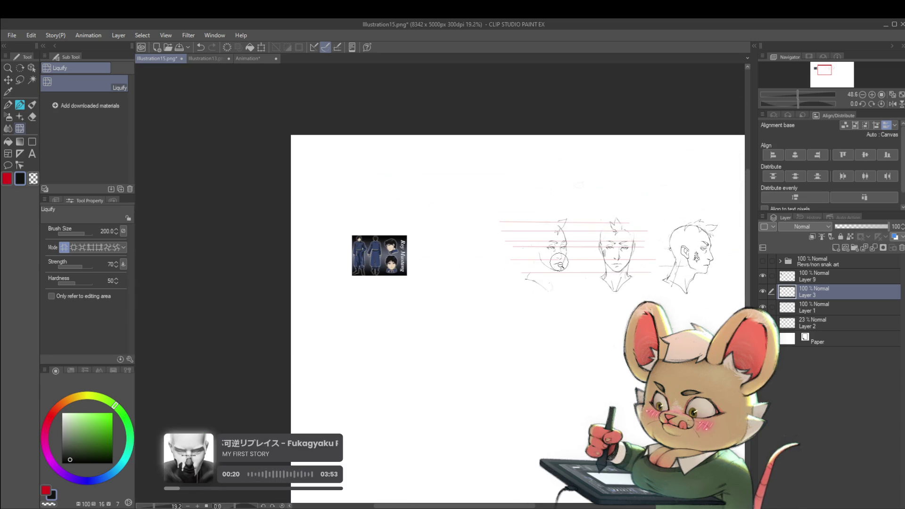
click(891, 104)
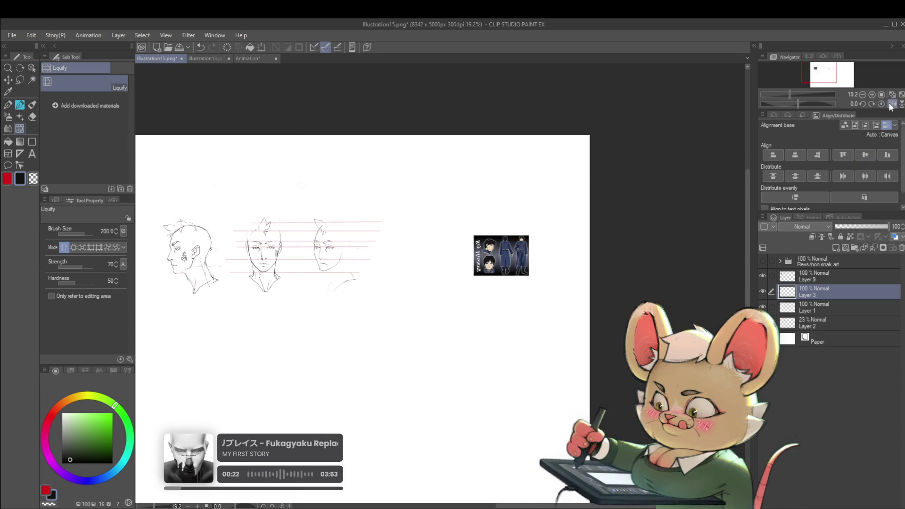
scroll(310, 261, up, 5)
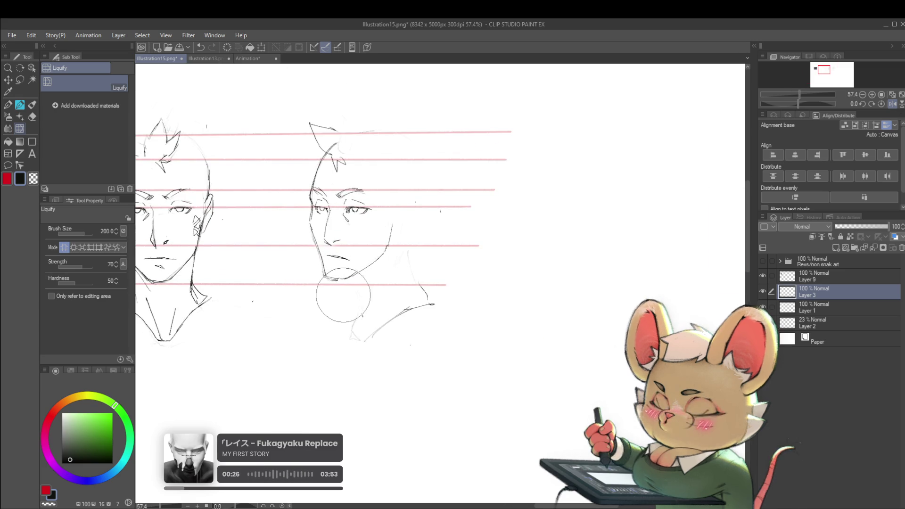
Step: Undo the last liquify push, zoom out to all three heads, and unflip the view
drag(398, 300, 461, 301)
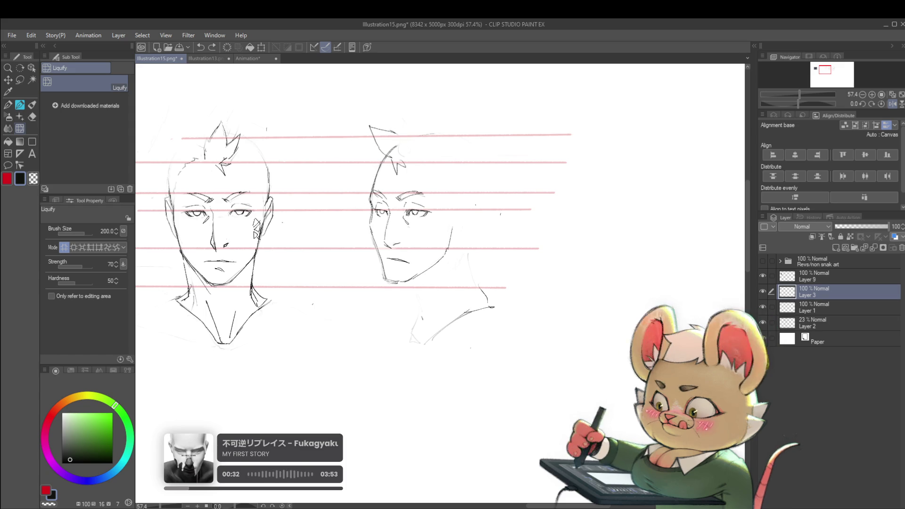
key(ctrl+z)
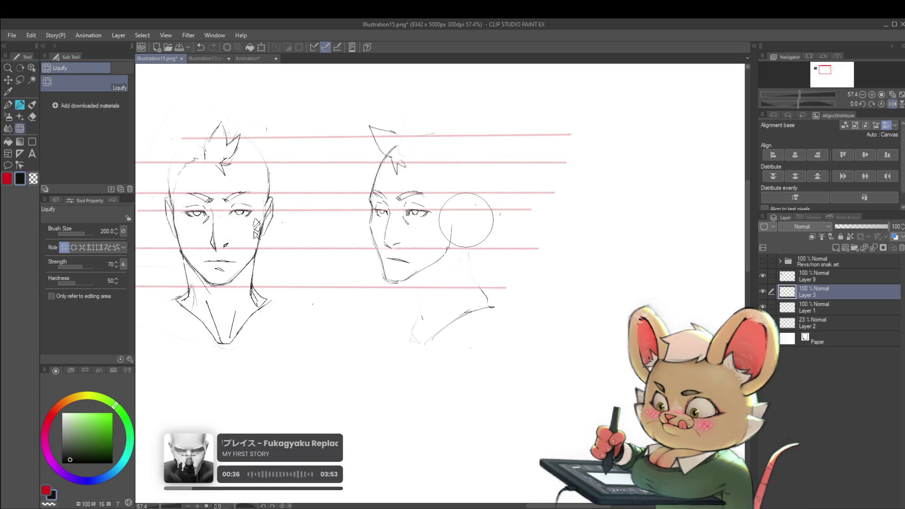
key(ctrl+minus)
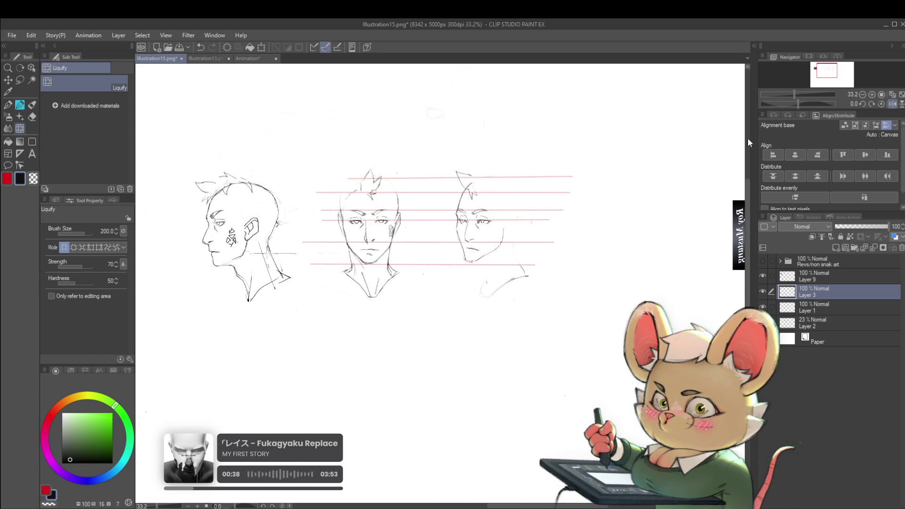
scroll(424, 236, up, 2)
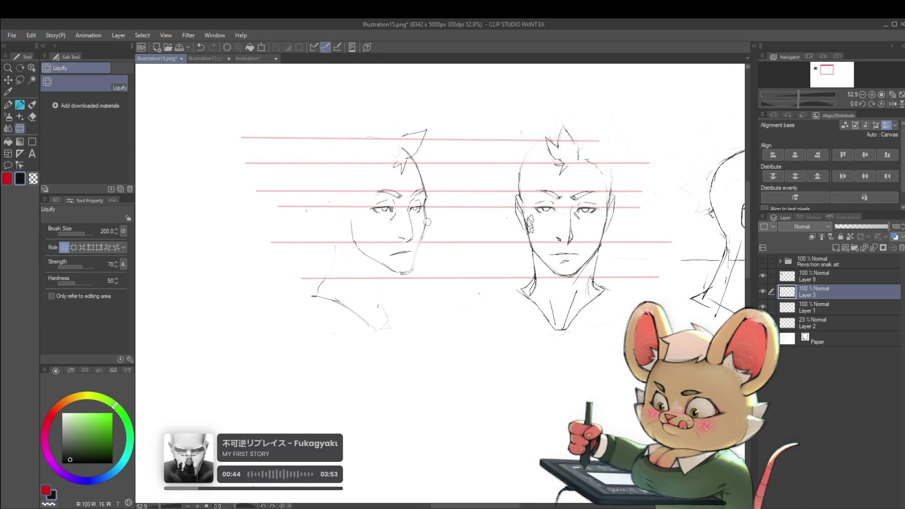
click(892, 105)
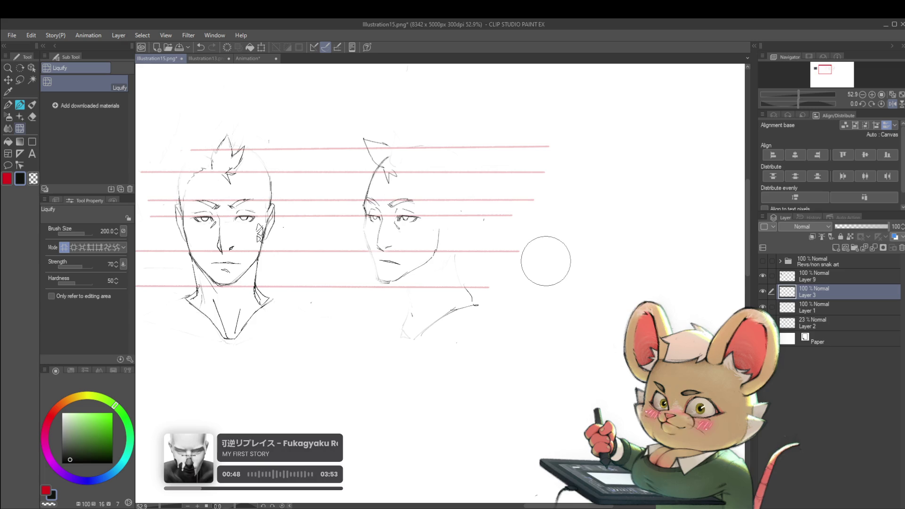
Step: Draw two pen strokes reinforcing the three-quarter head's jaw and rounding its chin
key(p)
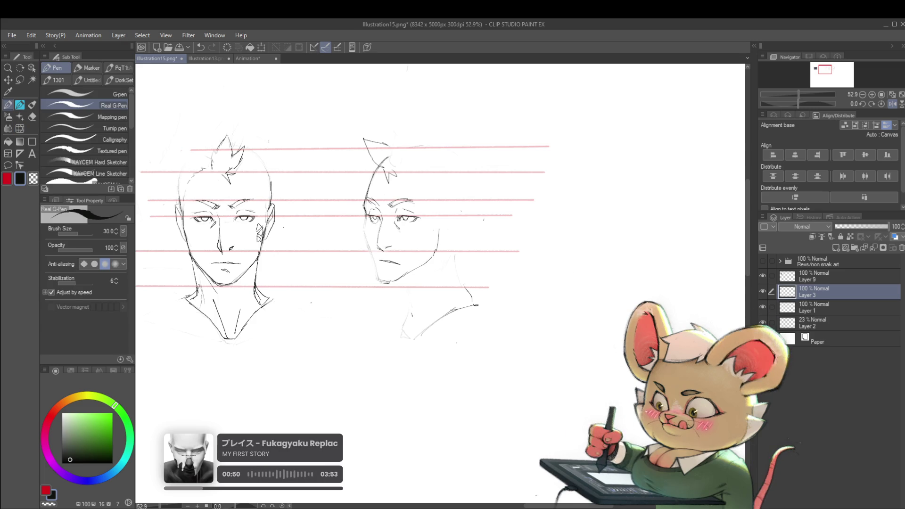
scroll(365, 222, up, 4)
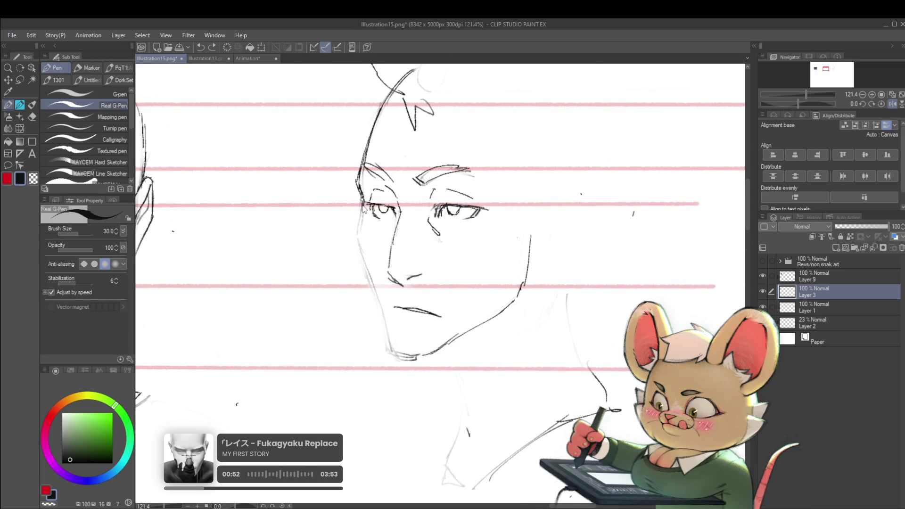
drag(360, 228, 365, 269)
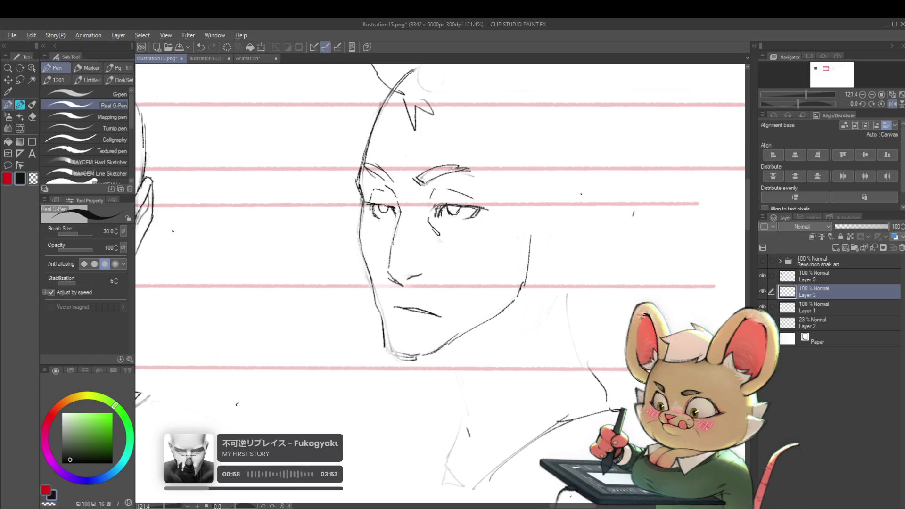
scroll(361, 219, down, 5)
scroll(333, 246, up, 5)
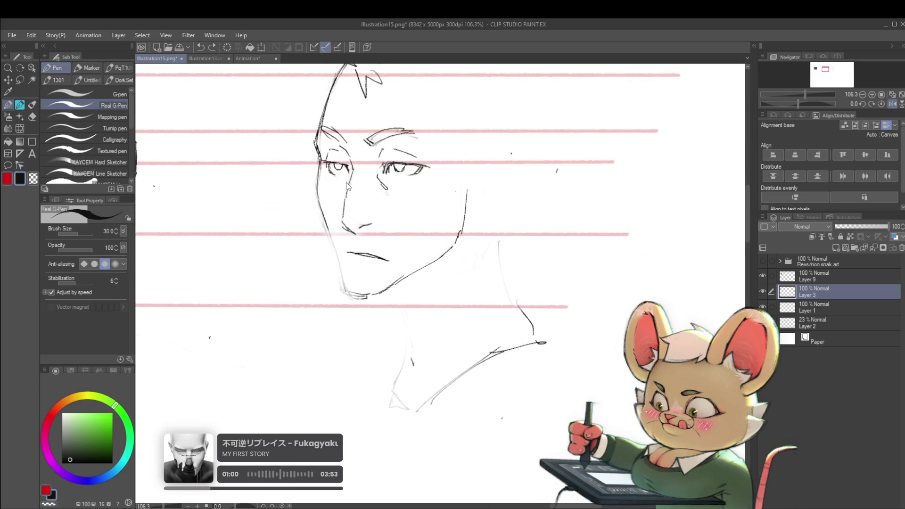
drag(330, 238, 338, 263)
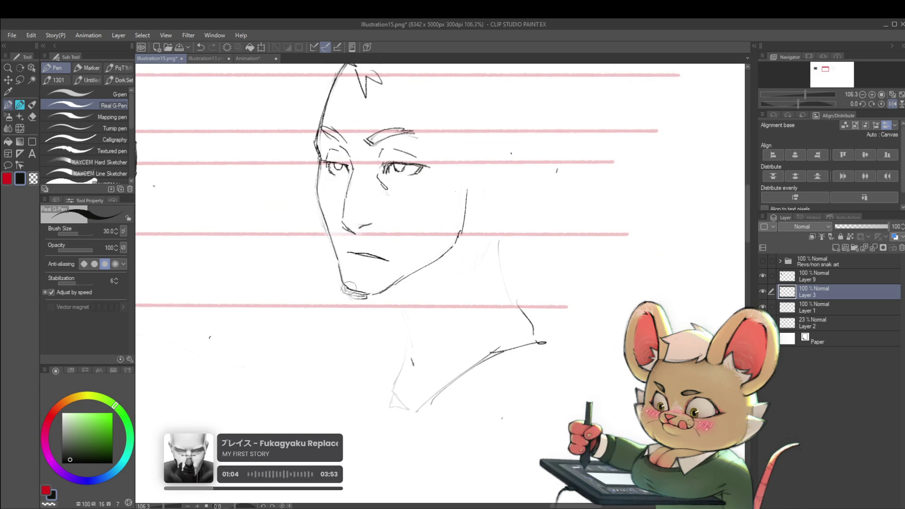
scroll(350, 288, down, 5)
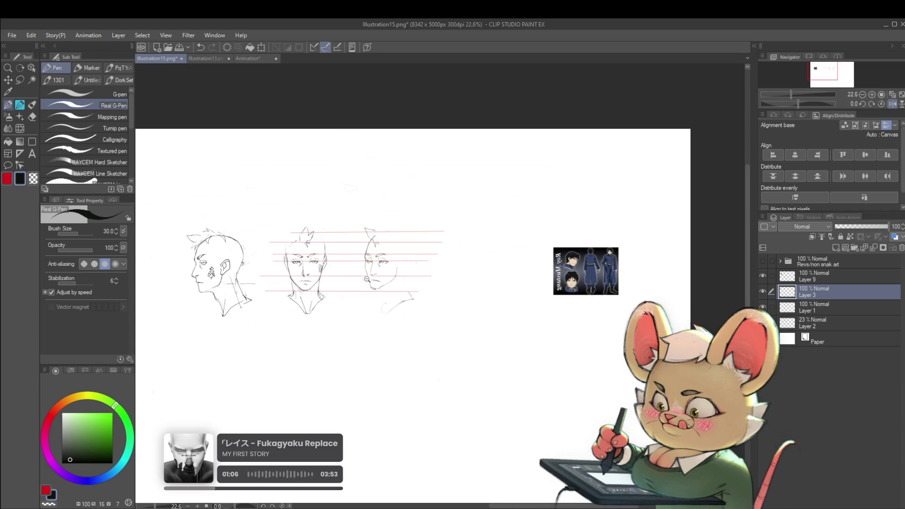
scroll(367, 279, up, 3)
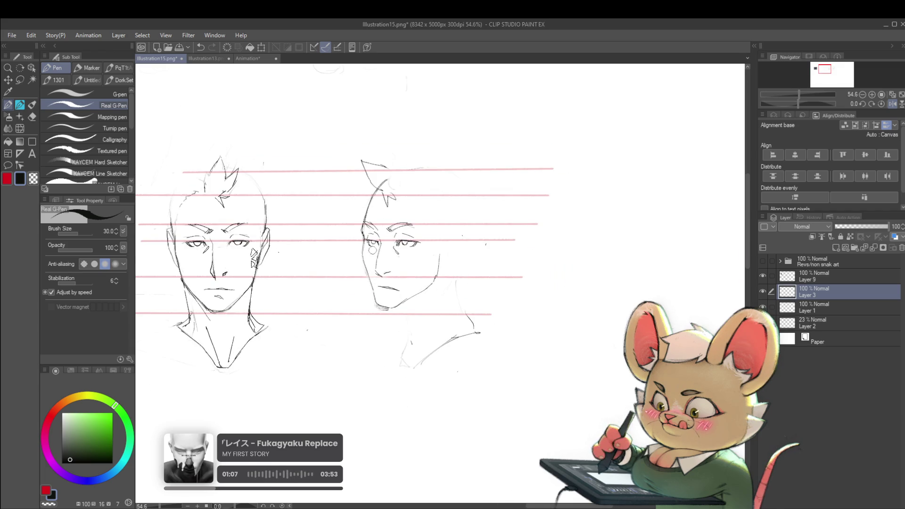
click(21, 126)
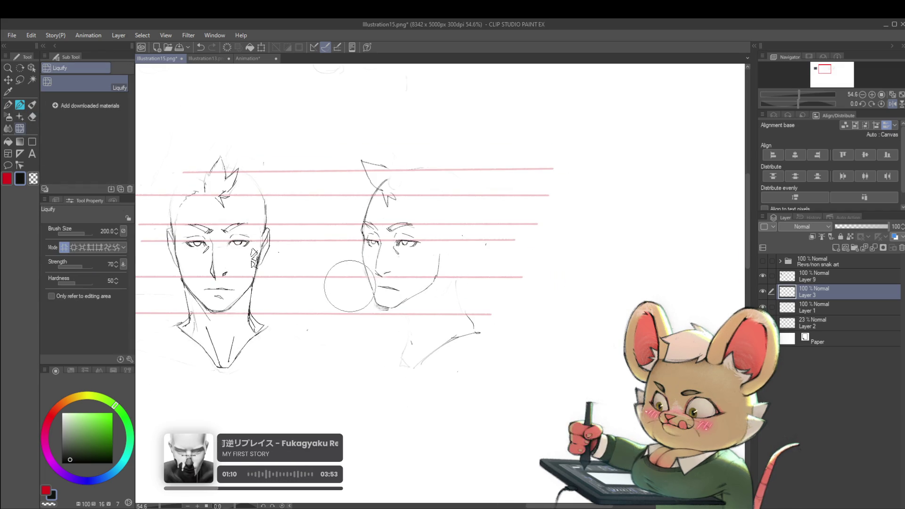
Step: Reselect Liquify and zoom in around the three-quarter head's jaw
scroll(363, 183, down, 2)
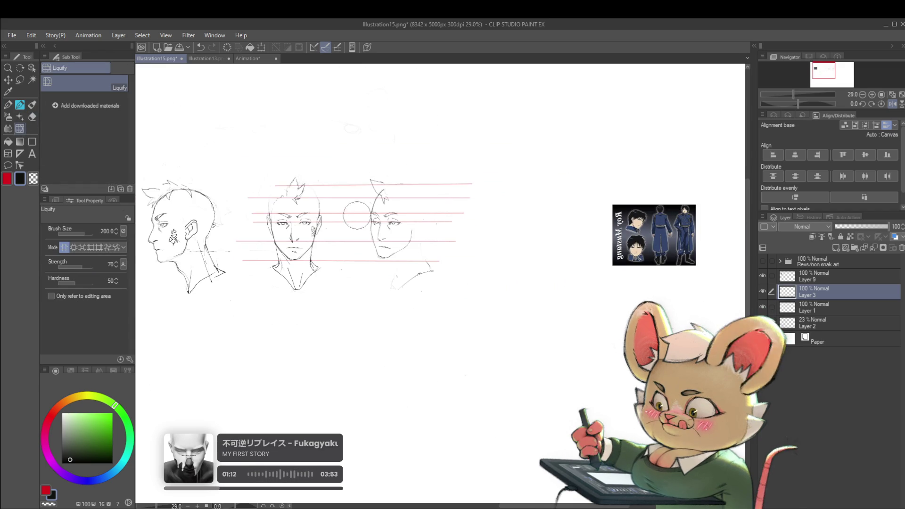
scroll(387, 239, up, 3)
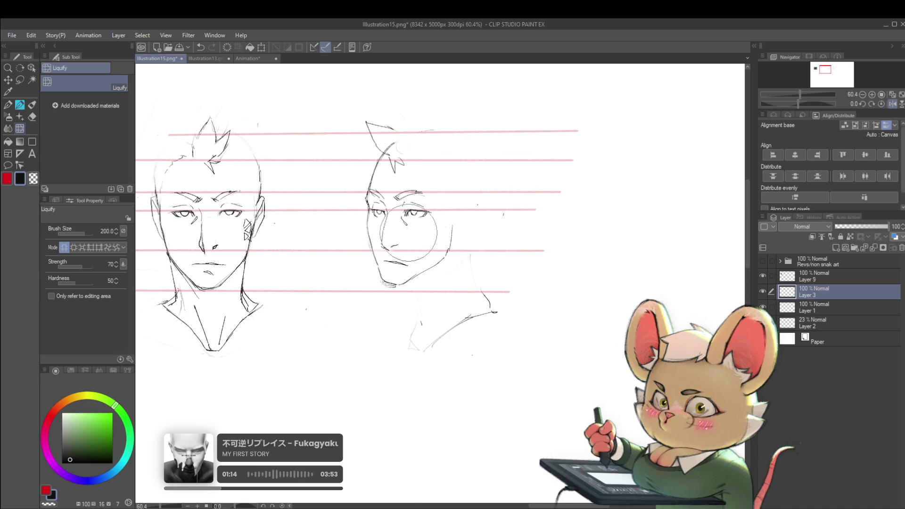
key(p)
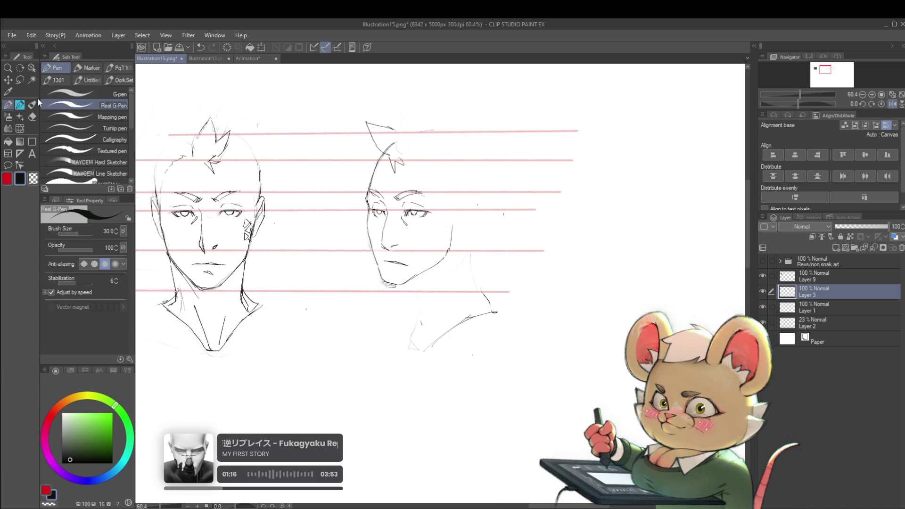
click(21, 129)
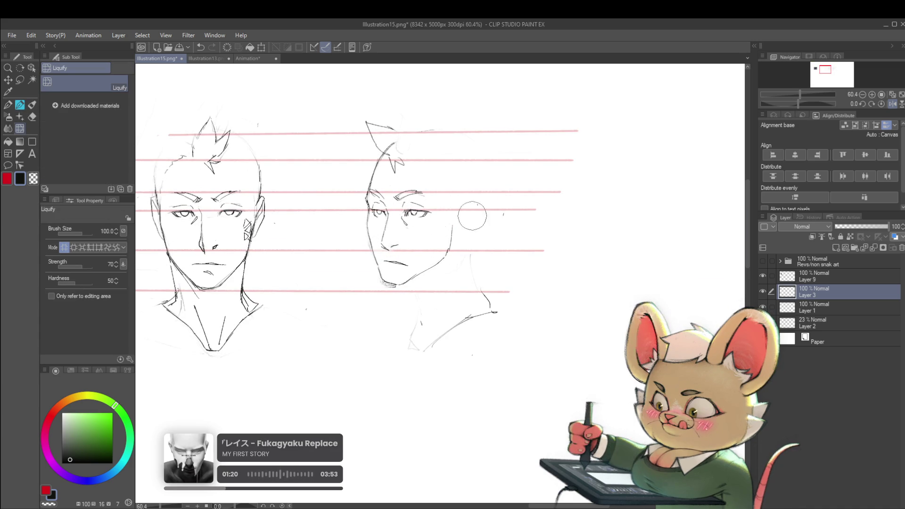
scroll(469, 212, down, 3)
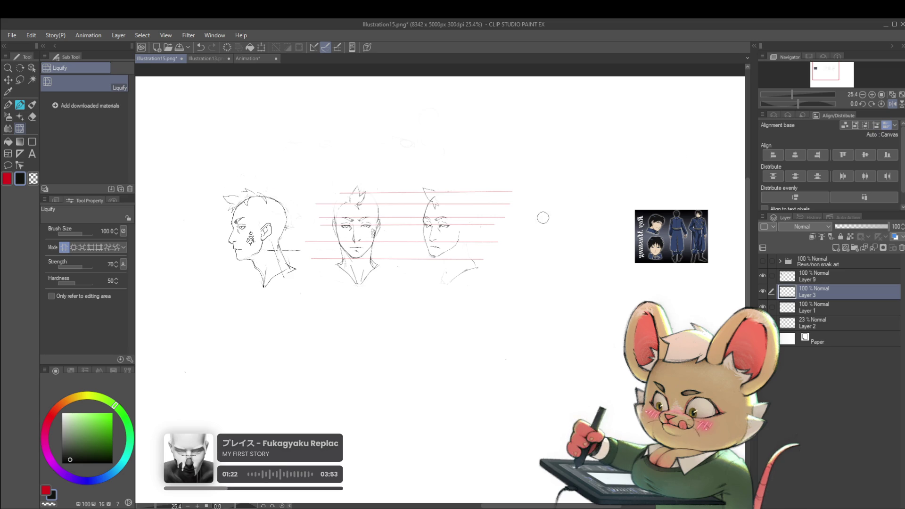
scroll(427, 235, up, 3)
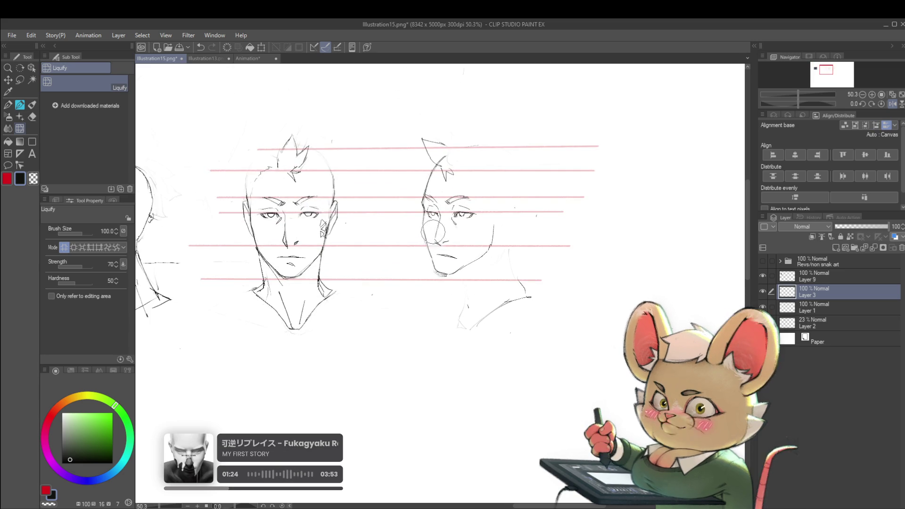
scroll(545, 166, down, 2)
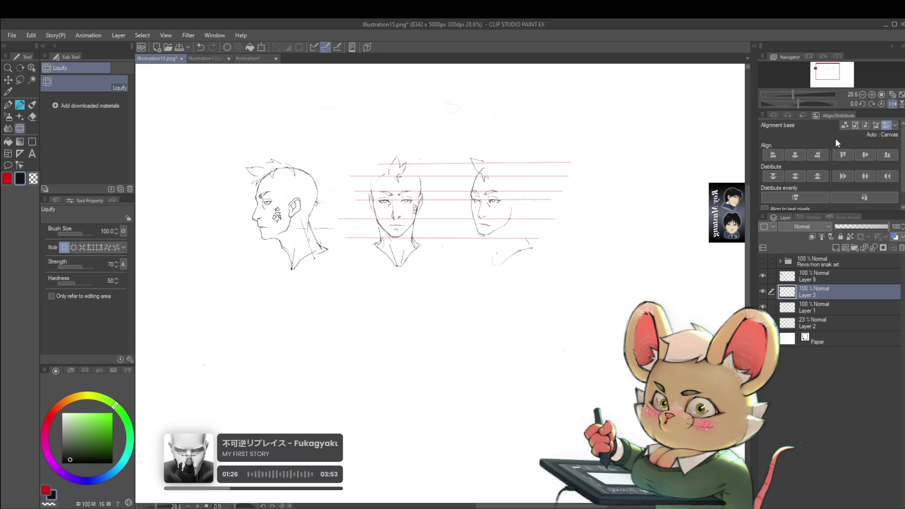
scroll(517, 234, up, 4)
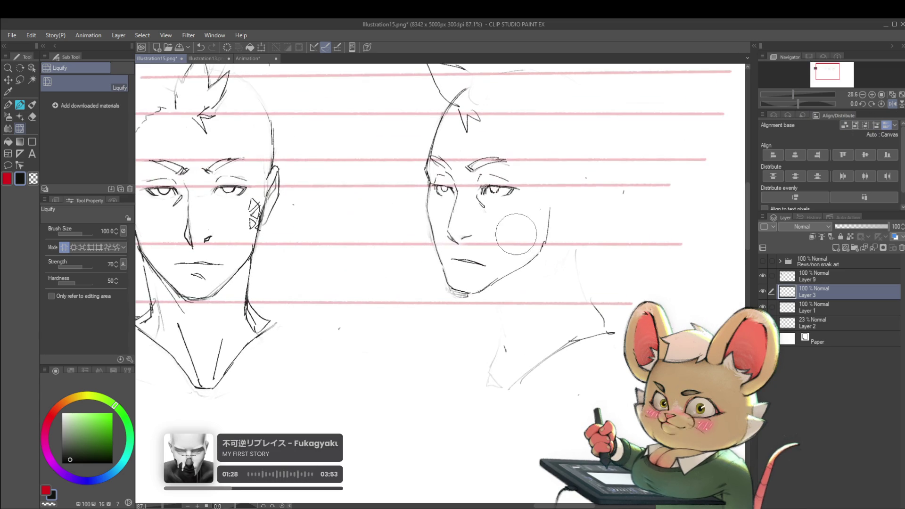
scroll(525, 206, down, 4)
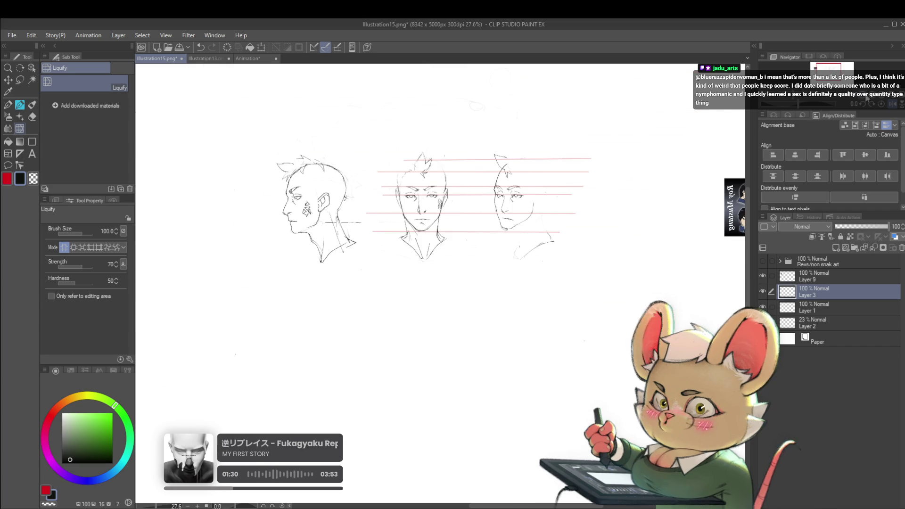
Step: Check the mirrored view, then nudge the three-quarter jawline into a tighter shape and return to the pencil
click(888, 104)
scroll(387, 188, up, 3)
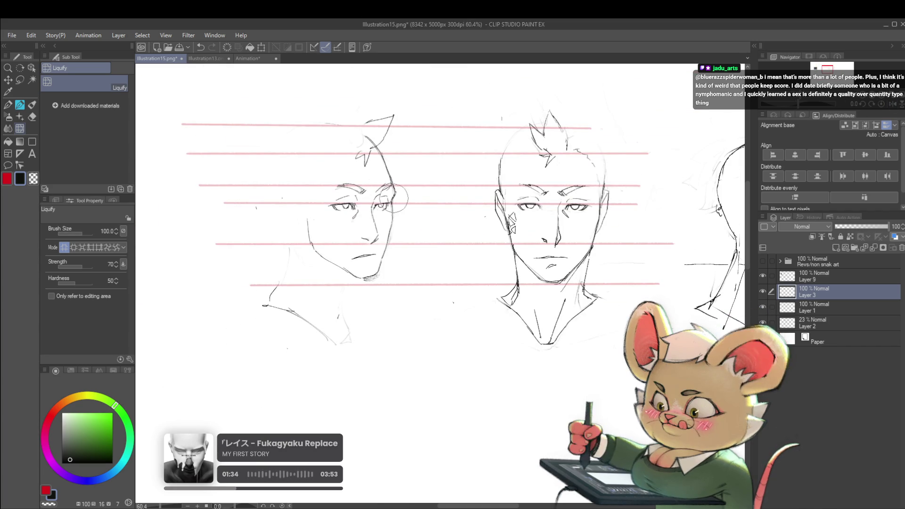
scroll(377, 157, down, 4)
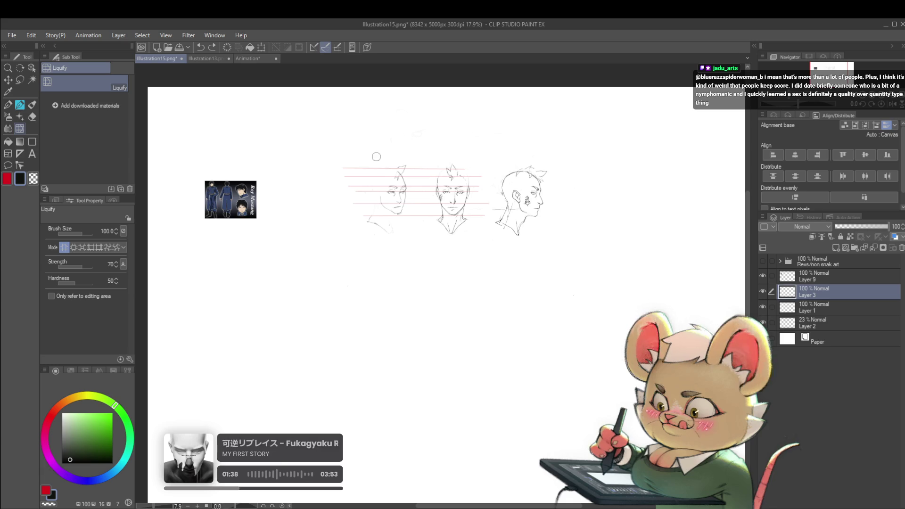
scroll(412, 188, up, 3)
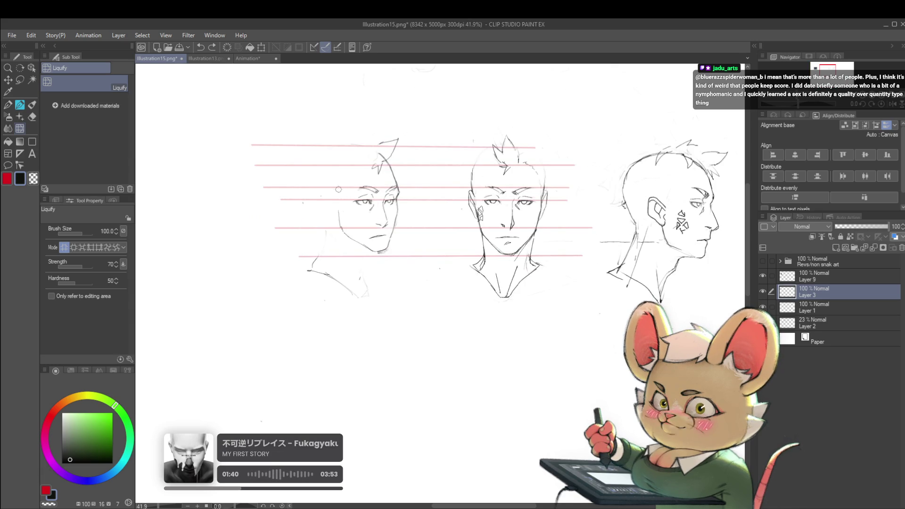
drag(344, 227, 371, 251)
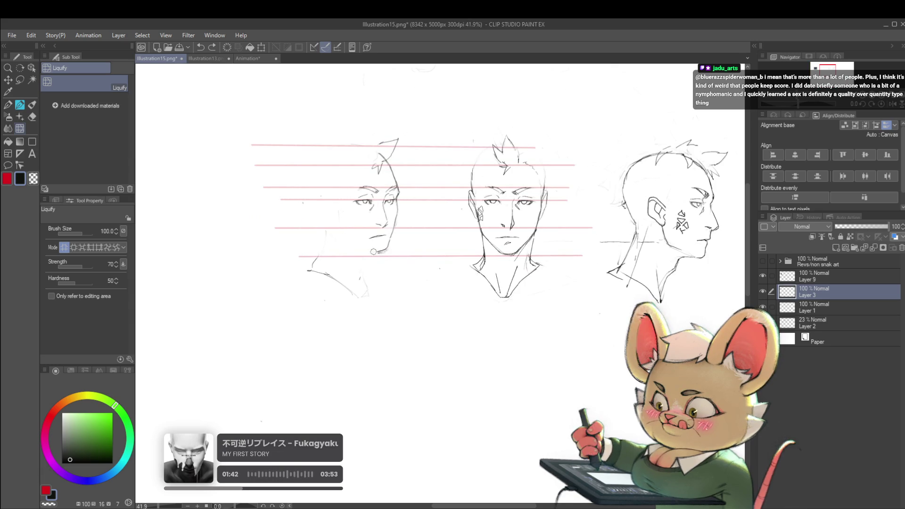
key(p)
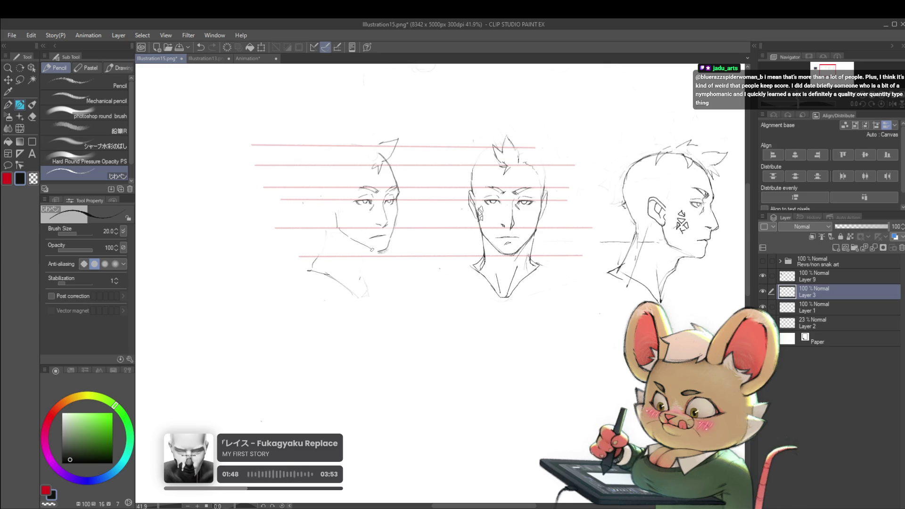
Step: Extend the three-quarter head's jaw line, then return the canvas view to unmirrored
drag(376, 252, 390, 253)
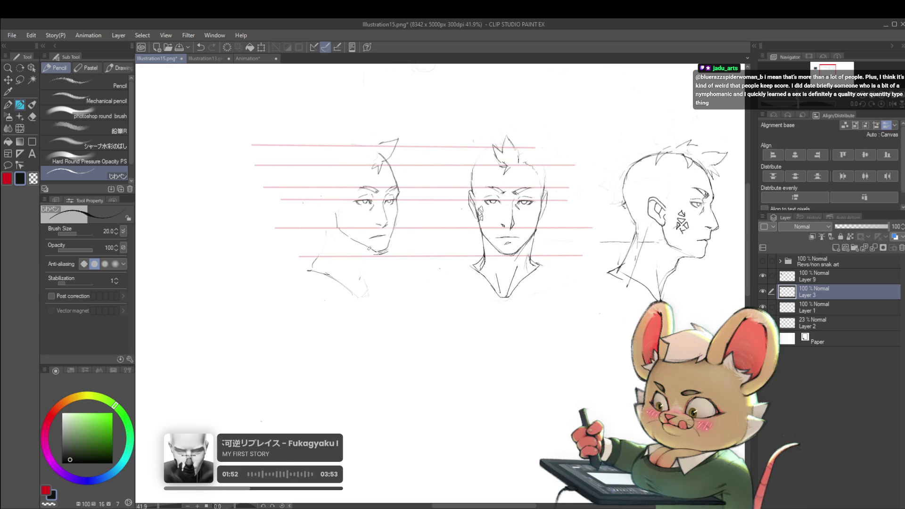
scroll(376, 253, down, 4)
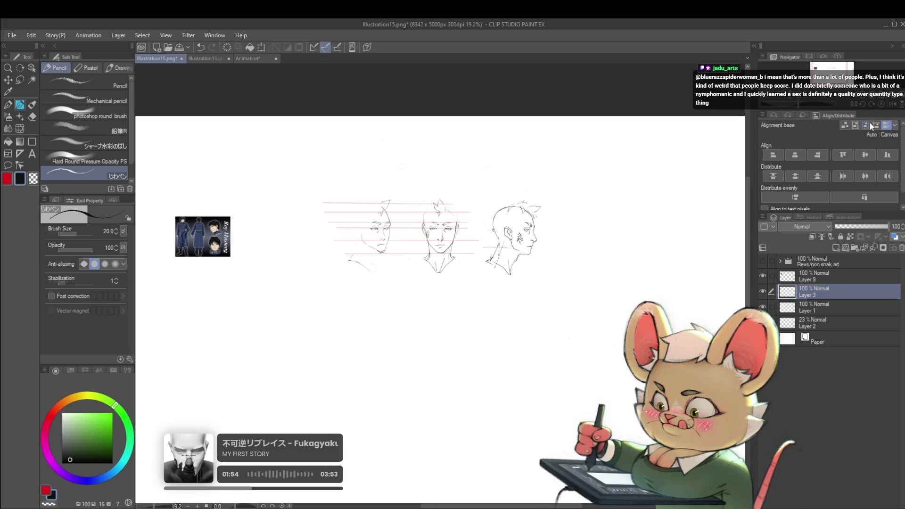
click(894, 105)
scroll(504, 250, up, 5)
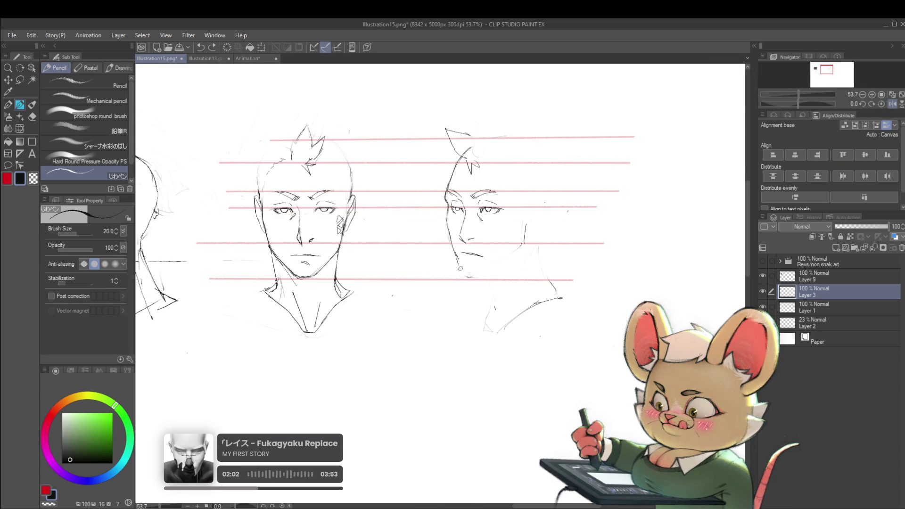
Step: Redraw the three-quarter head's jawline curve and mirror the view to check it
drag(461, 272, 479, 275)
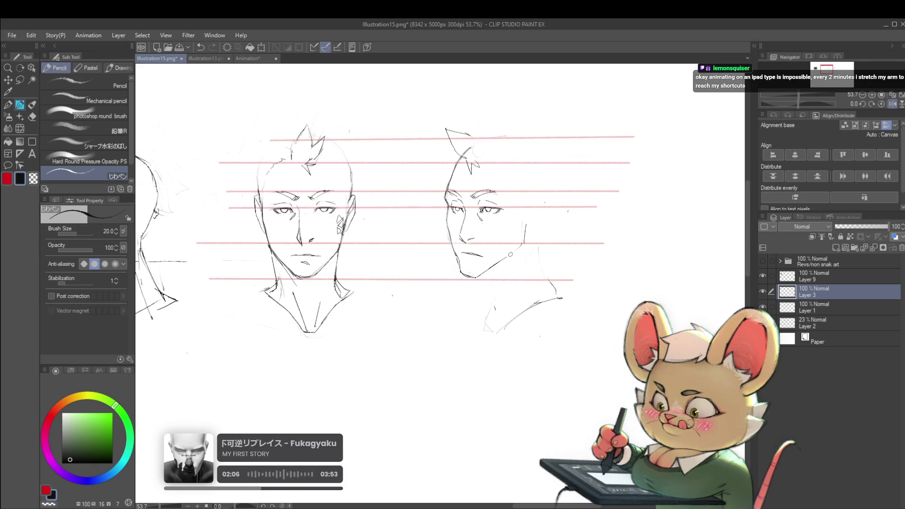
scroll(510, 254, down, 5)
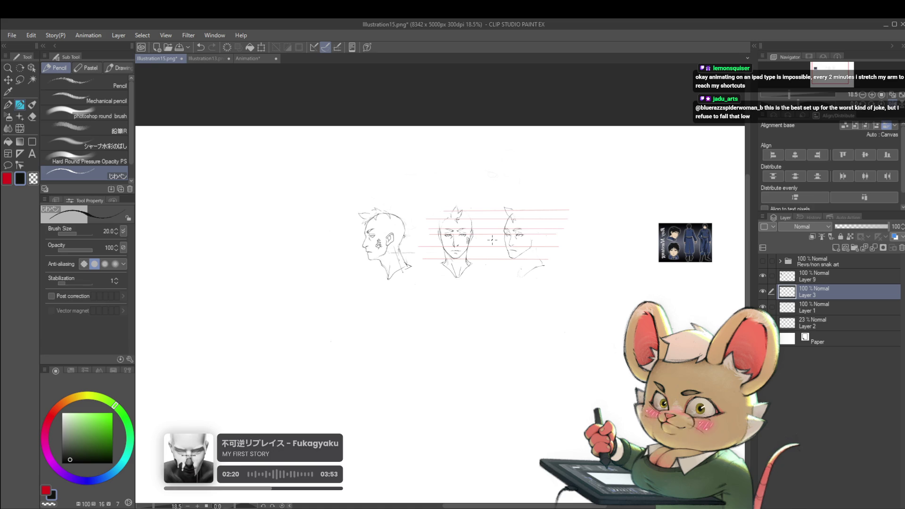
key(h)
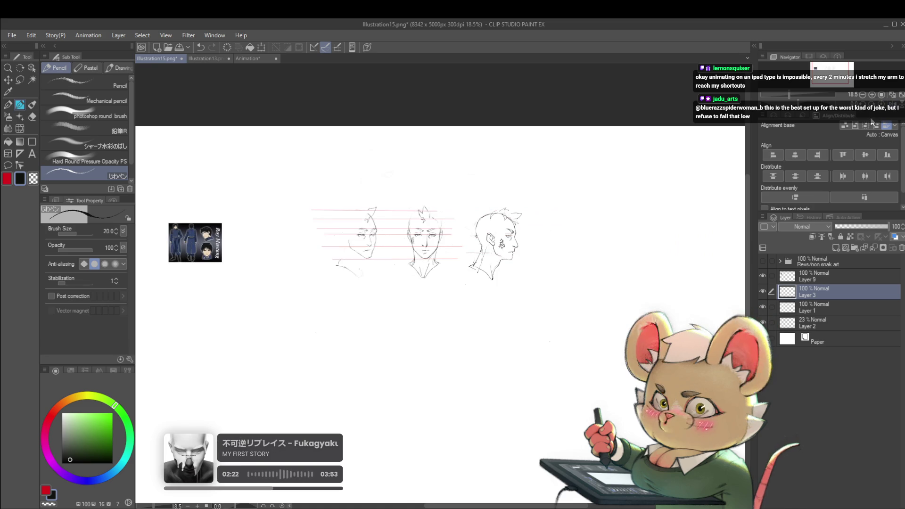
scroll(366, 253, up, 3)
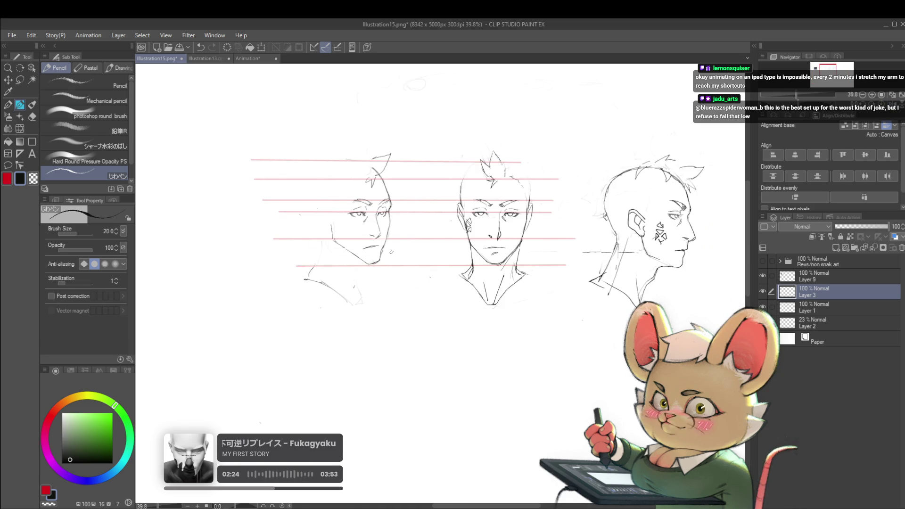
scroll(367, 262, up, 1)
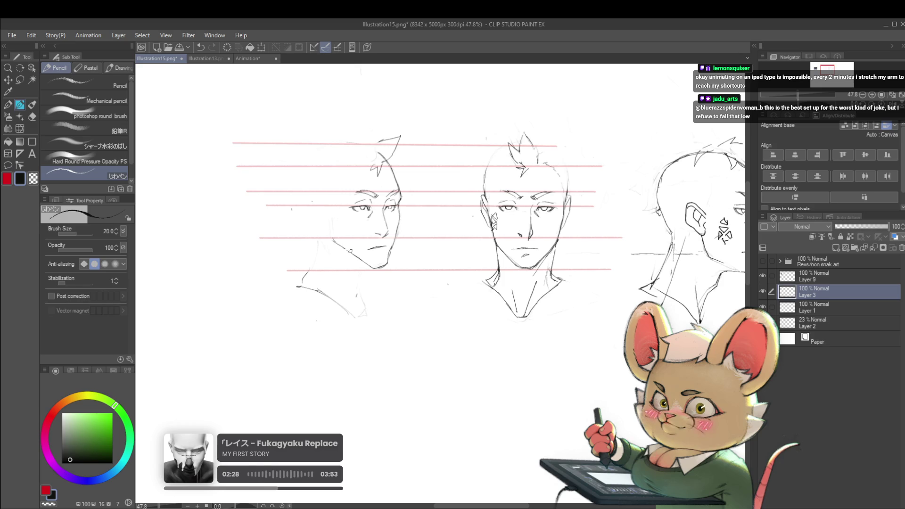
Step: With the pencil back at size 20, add a cheek line on the three-quarter head
key(bracketright)
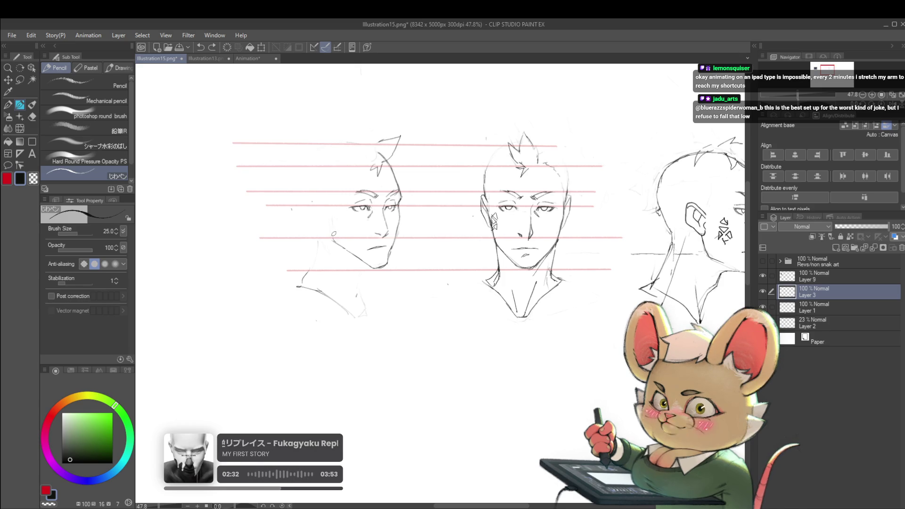
key(bracketleft)
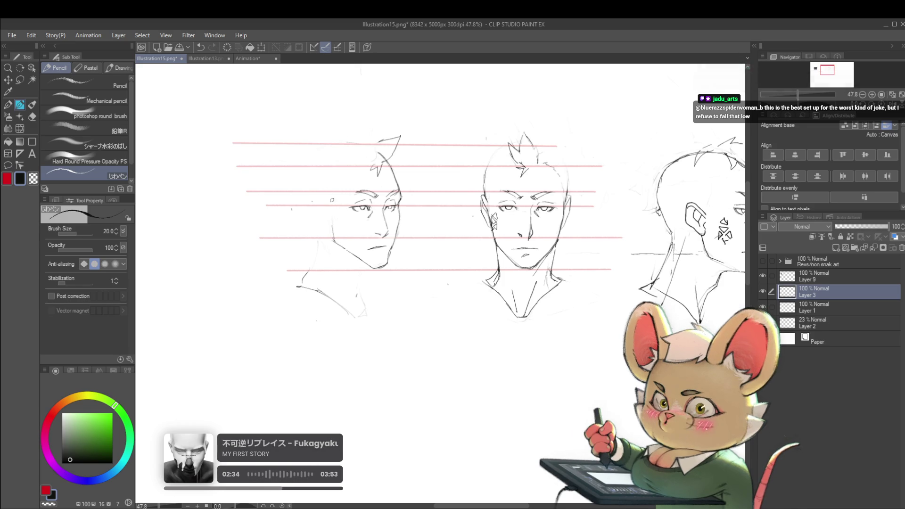
drag(332, 217, 334, 237)
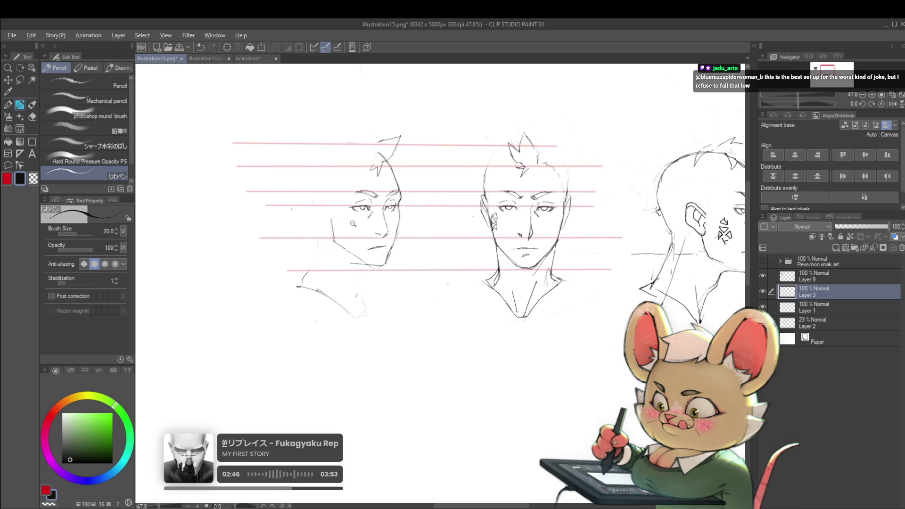
scroll(352, 224, down, 4)
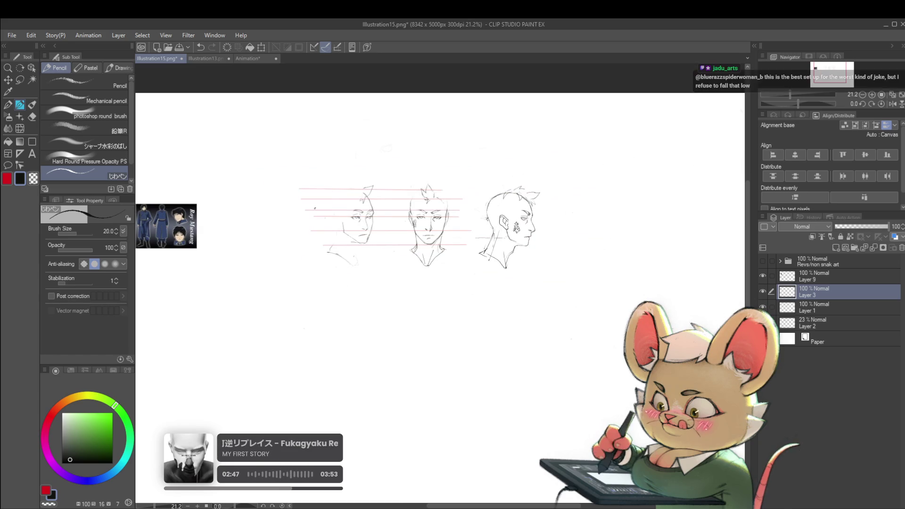
Step: Mirror the canvas view again and add a pencil stroke along the three-quarter head's jaw
click(892, 104)
scroll(530, 233, up, 3)
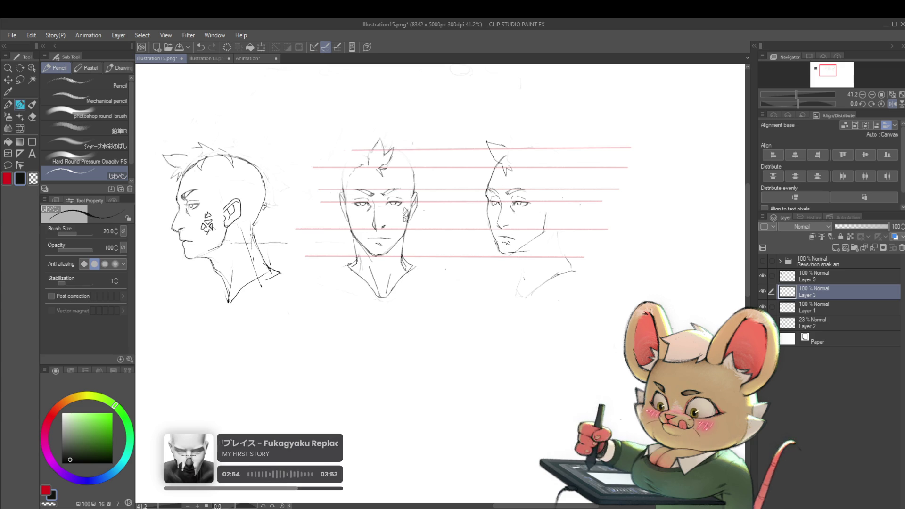
scroll(517, 229, down, 3)
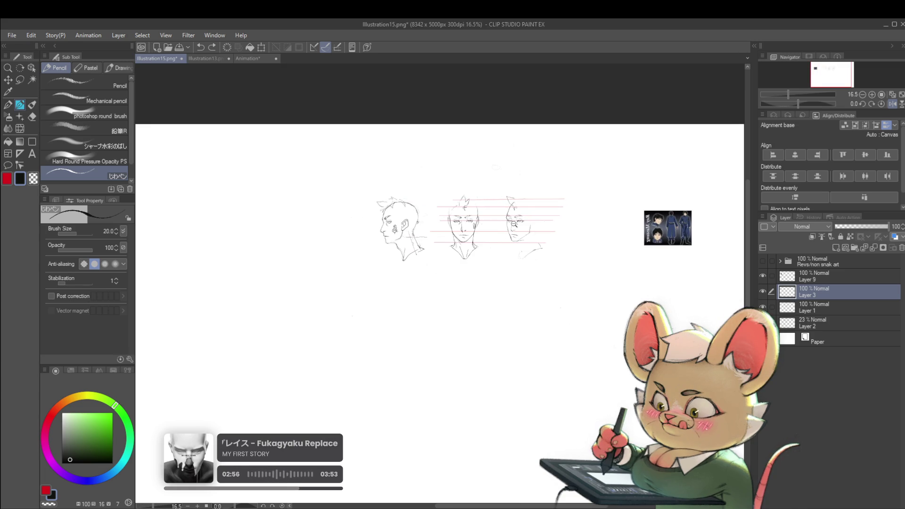
scroll(514, 225, up, 3)
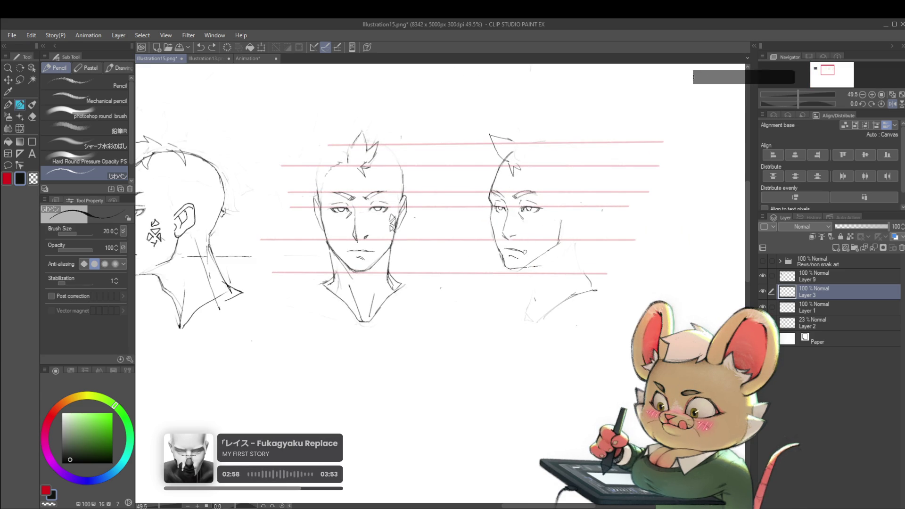
scroll(554, 219, down, 2)
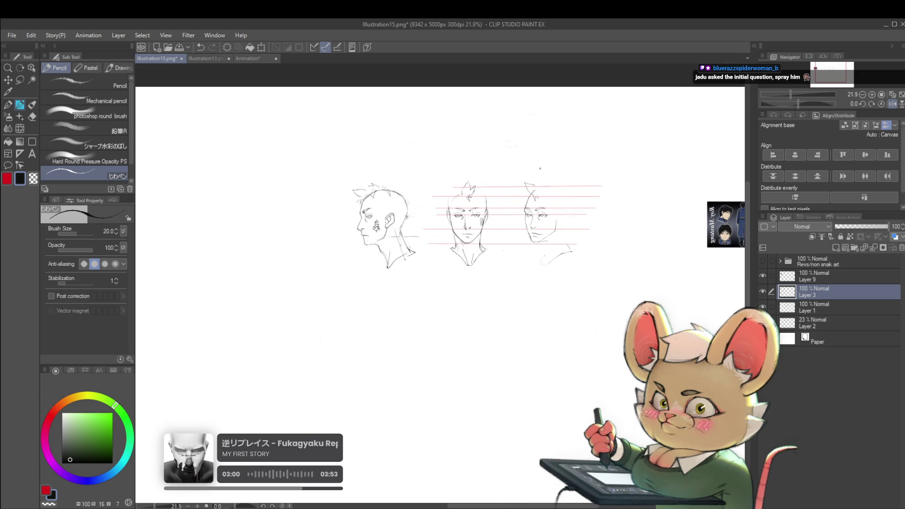
scroll(524, 206, up, 2)
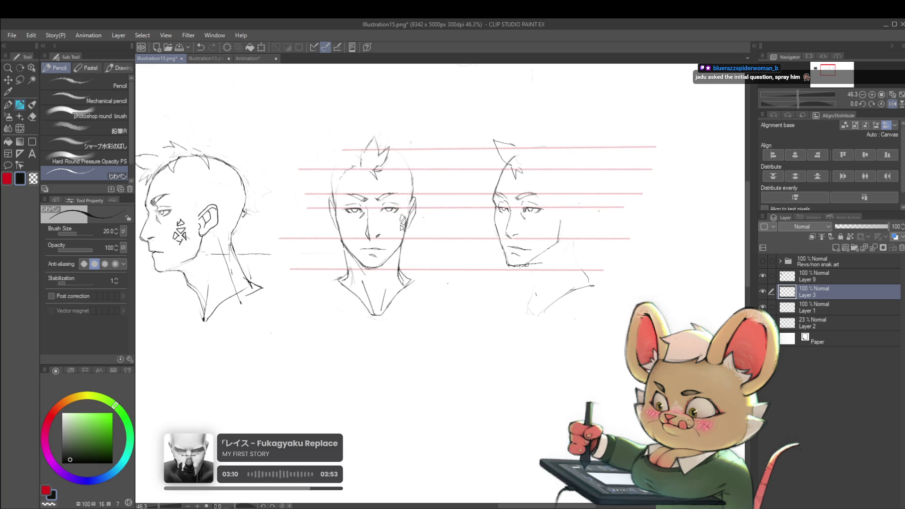
mouse_move(530, 263)
mouse_down()
mouse_move(547, 248)
mouse_move(551, 259)
mouse_up()
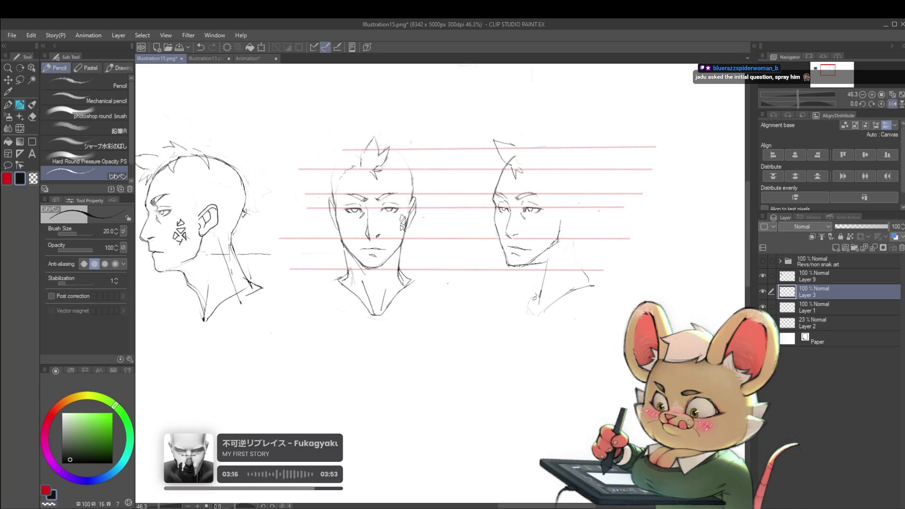
Step: Fit the whole canvas in the window and view the heads mirrored
key(ctrl+0)
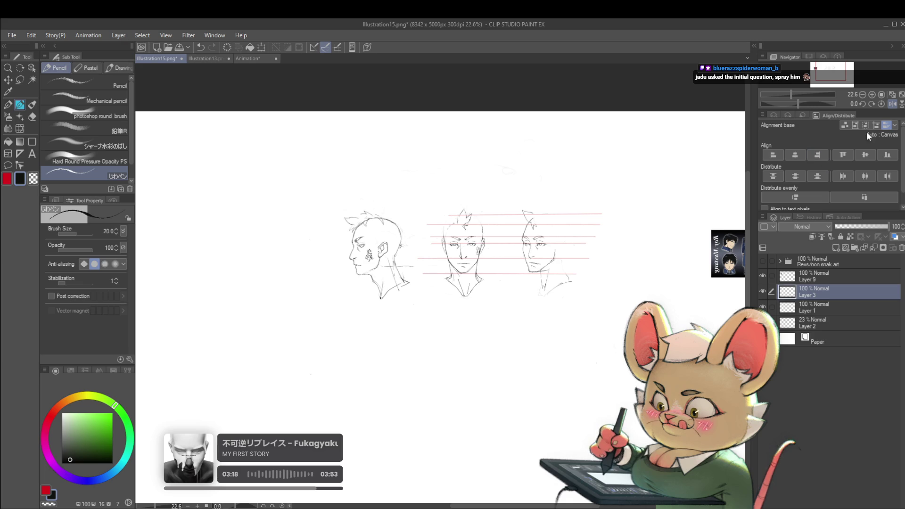
click(892, 104)
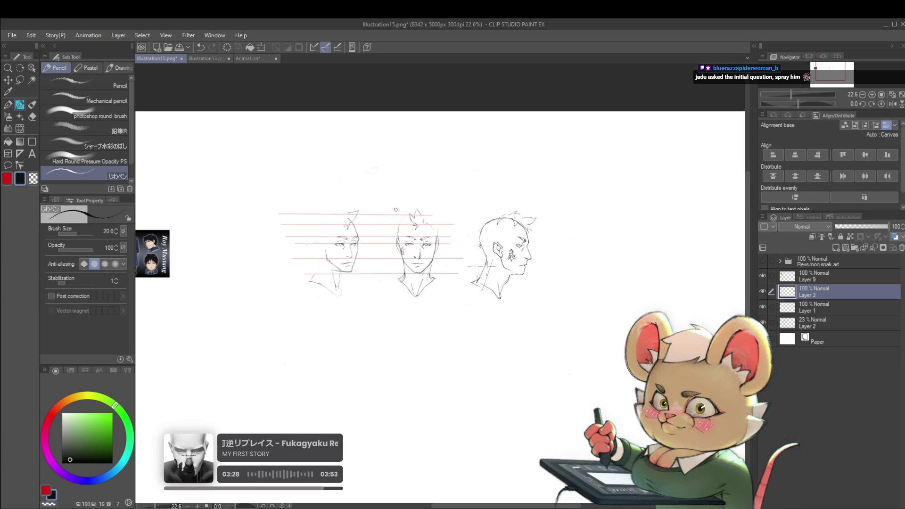
scroll(326, 257, up, 3)
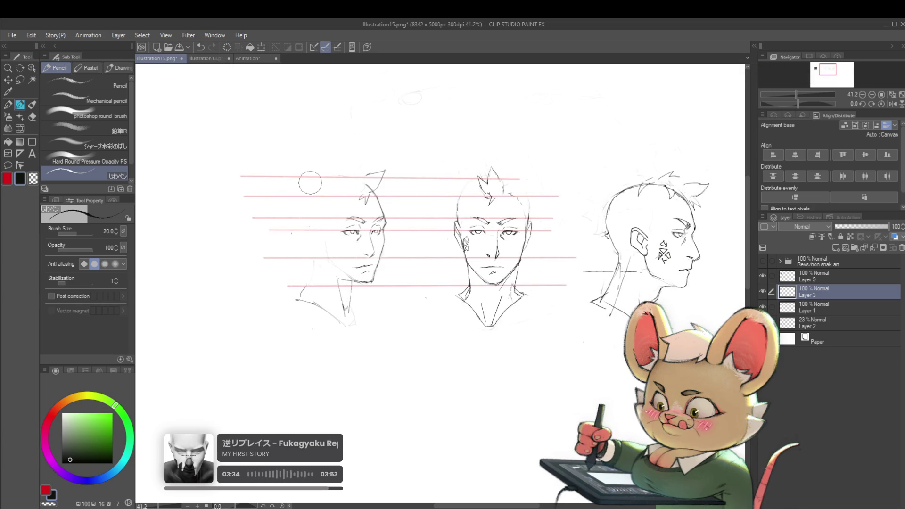
Step: Unflip the canvas view to normal orientation and switch to the Liquify tool
click(892, 105)
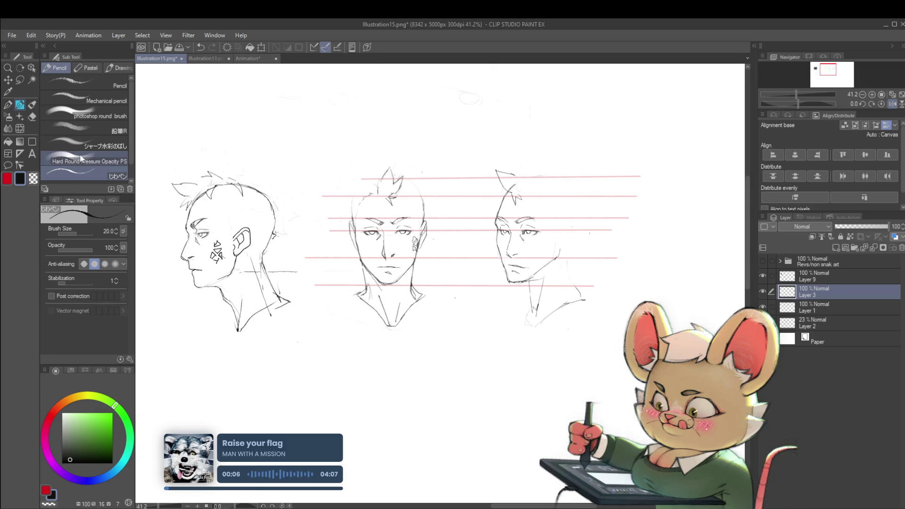
click(20, 129)
scroll(544, 246, up, 3)
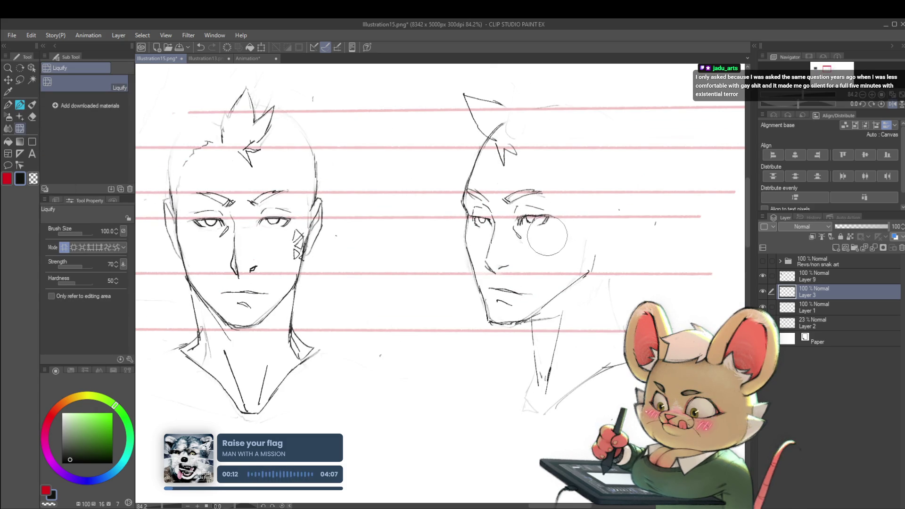
Step: Reduce the liquify brush to 50, mirror the view, and switch back to the Pencil
key(bracketleft)
key(bracketleft)
key(bracketleft)
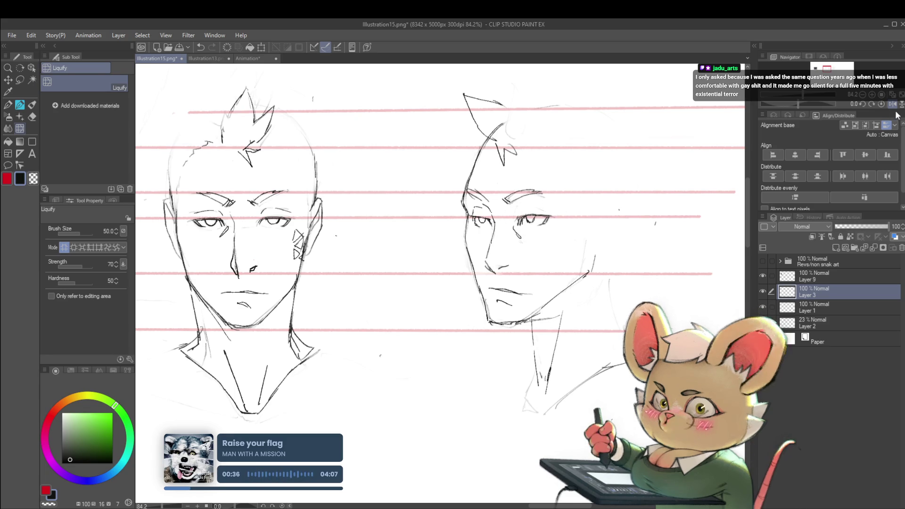
key(h)
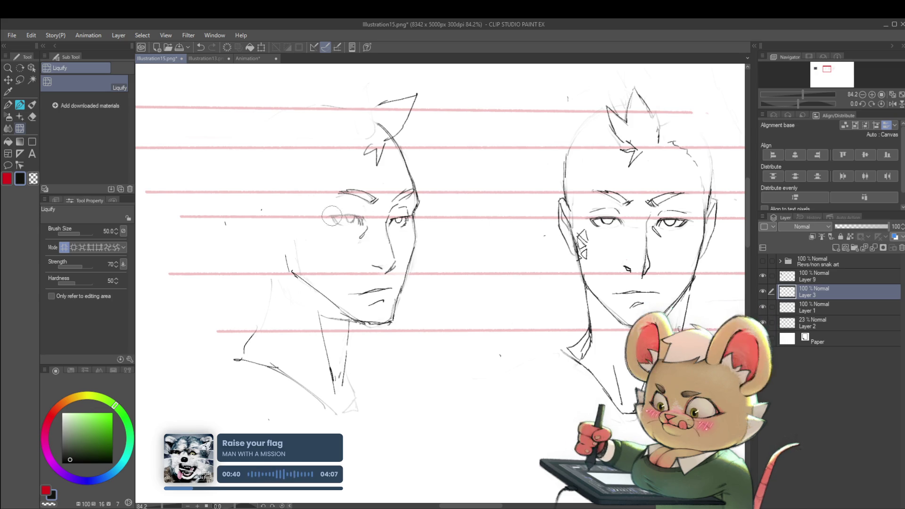
key(p)
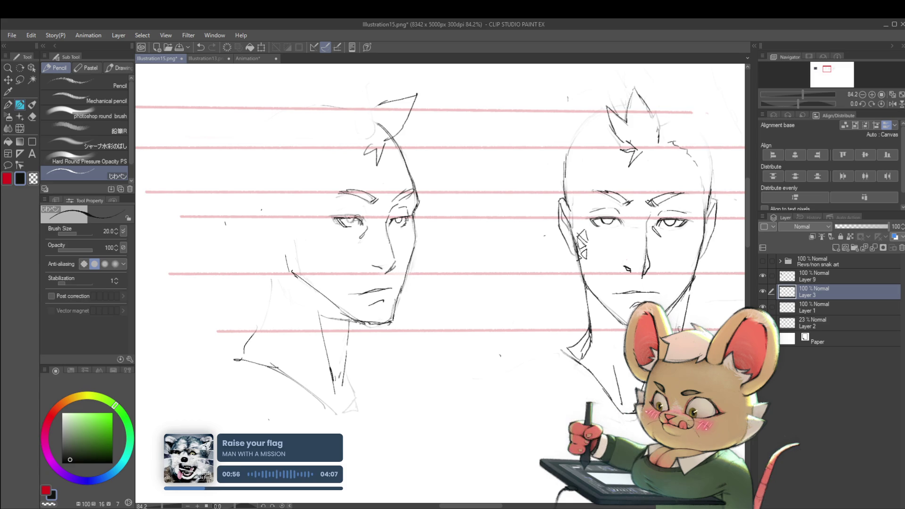
Step: Undo the stray pencil stroke near the hair
key(ctrl+z)
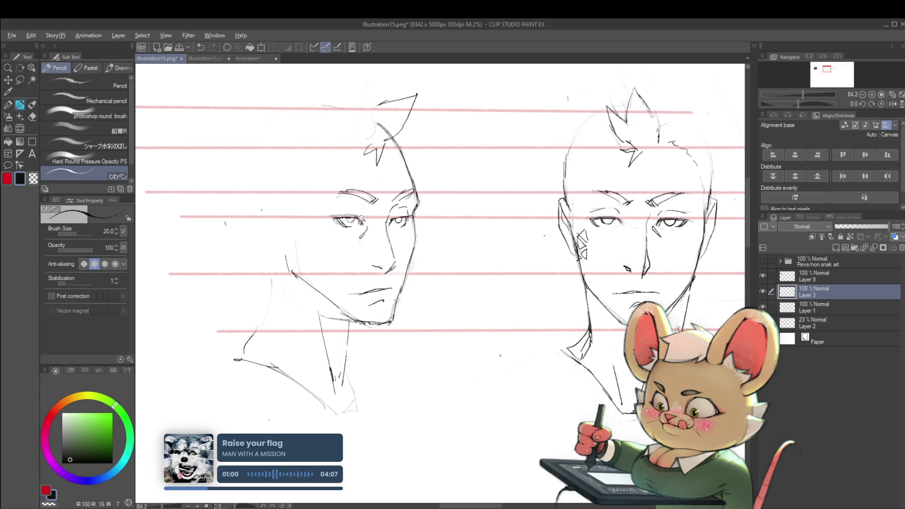
scroll(362, 218, down, 5)
scroll(361, 218, up, 6)
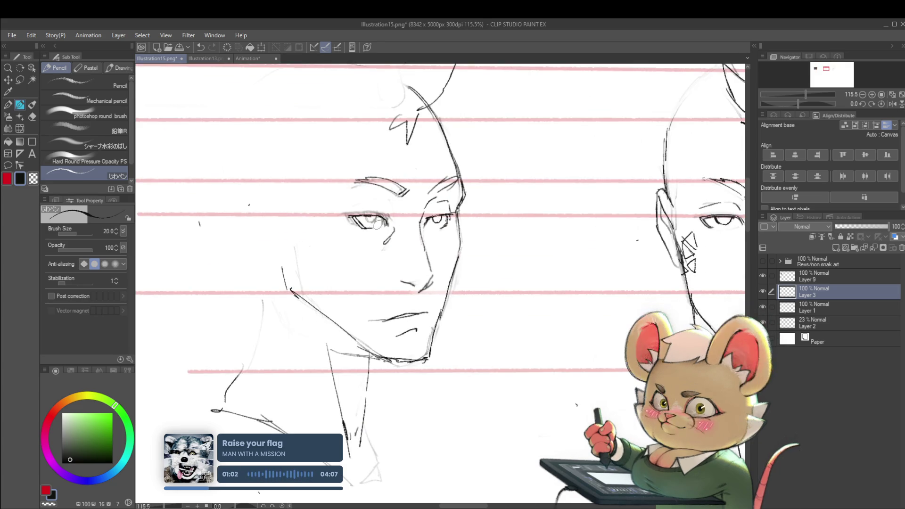
scroll(383, 208, down, 7)
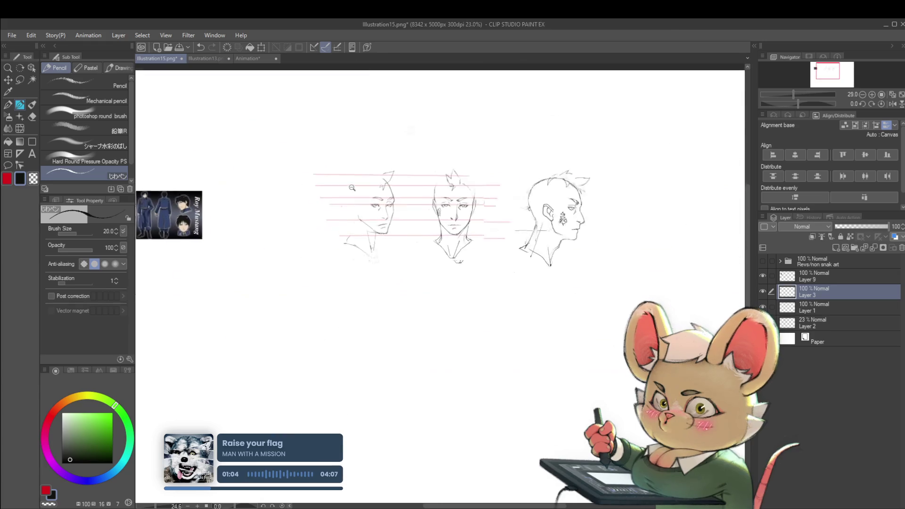
Step: Flip the view back to unmirrored and center the three heads, zoomed on the three-quarter face
click(892, 104)
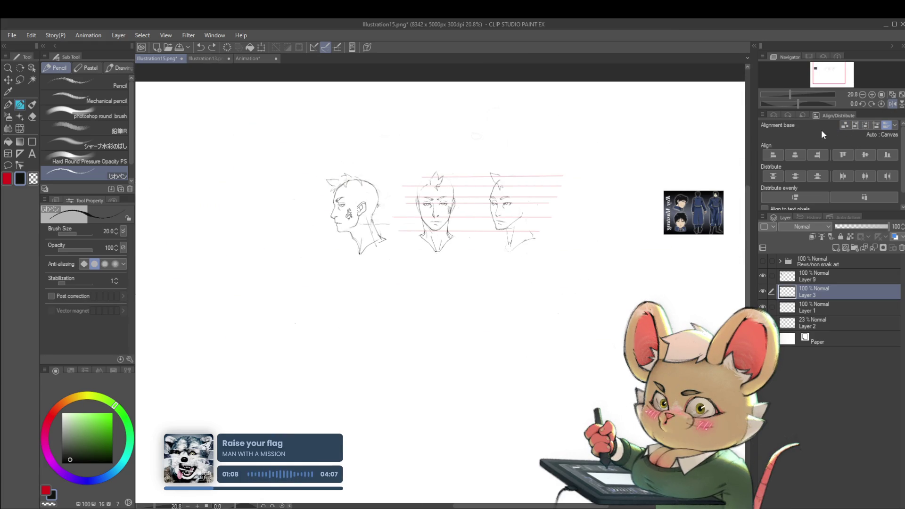
drag(578, 281, 479, 337)
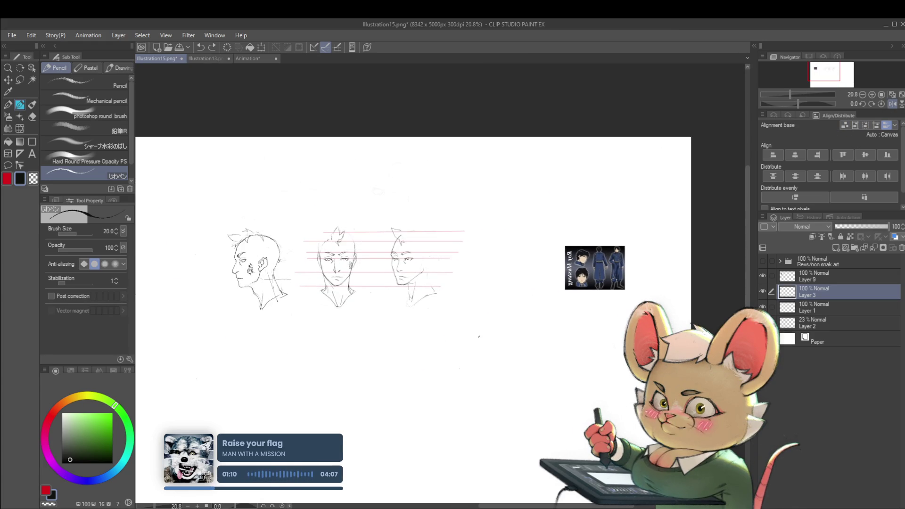
scroll(403, 264, up, 10)
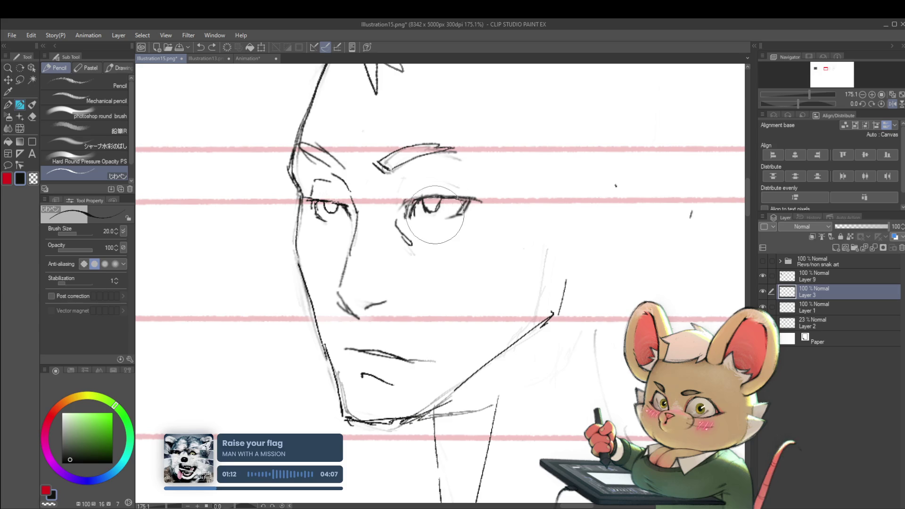
Step: Draw a new upper eyelid and iris on the three-quarter face's far eye
drag(410, 202, 471, 199)
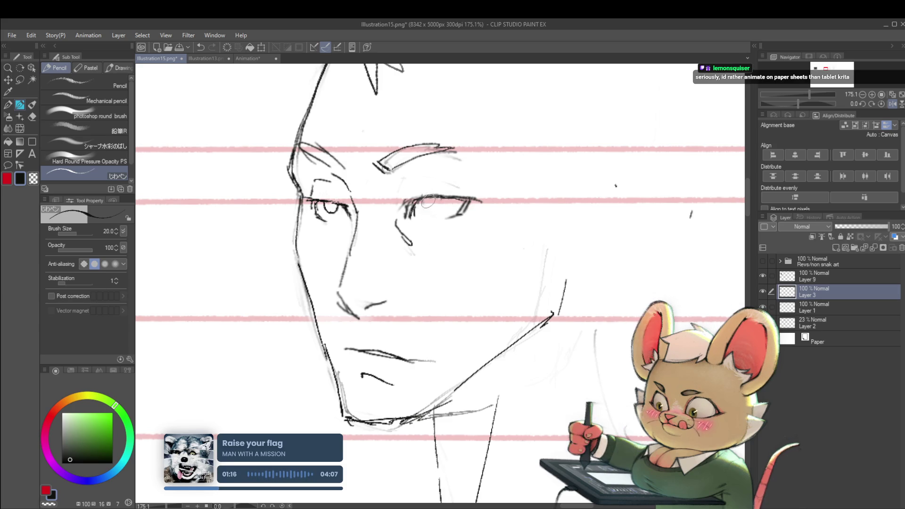
mouse_move(427, 197)
mouse_down()
mouse_move(430, 210)
mouse_move(446, 206)
mouse_up()
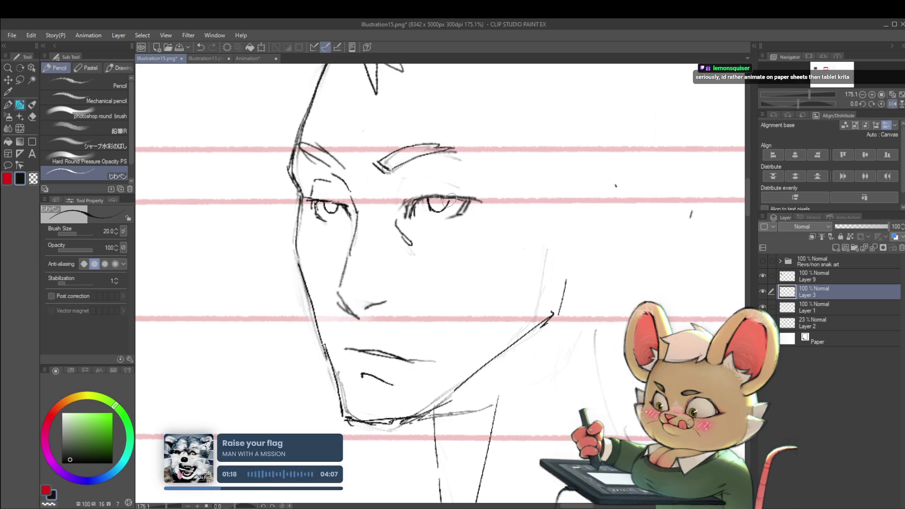
scroll(448, 195, down, 8)
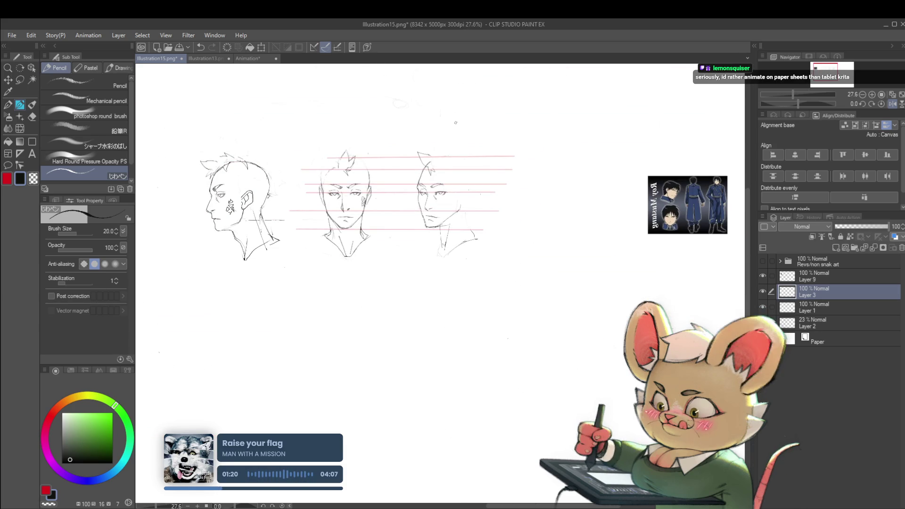
scroll(440, 196, up, 8)
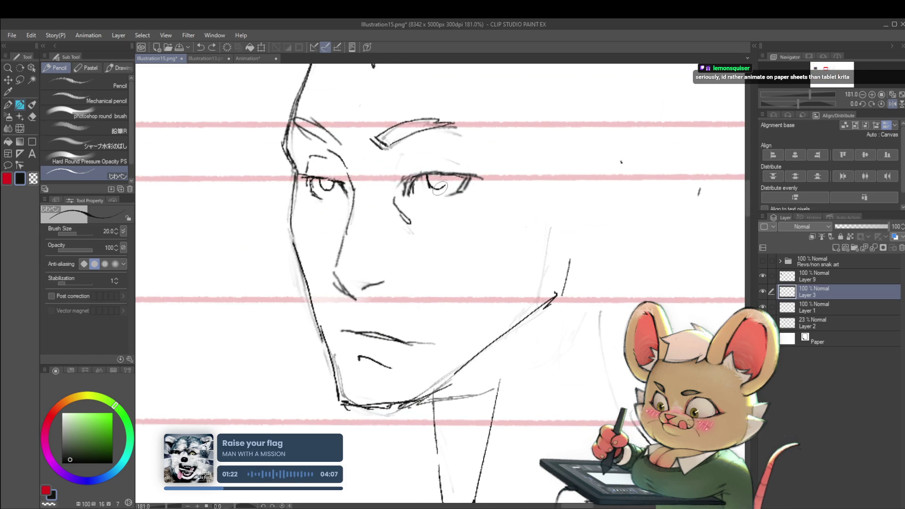
scroll(449, 175, down, 8)
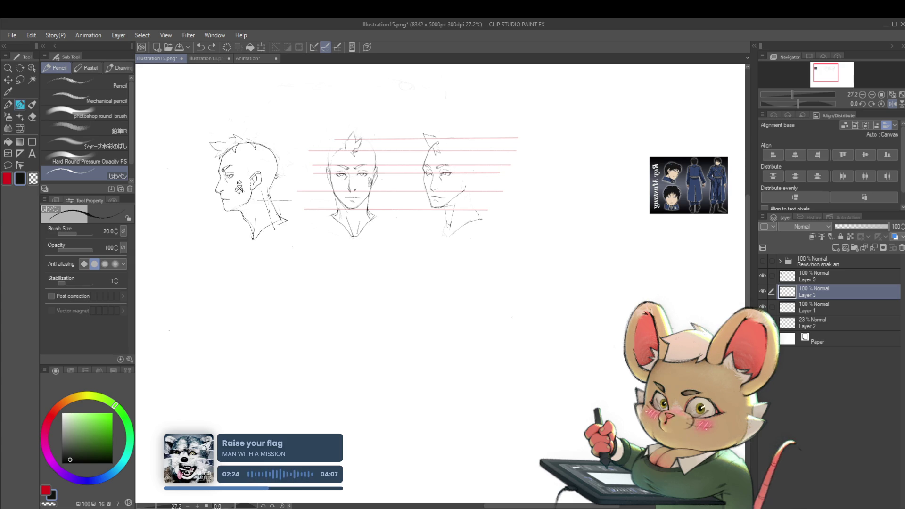
Step: Add a stroke to the three-quarter head's hair outline, then view the turnaround mirrored
scroll(430, 165, up, 3)
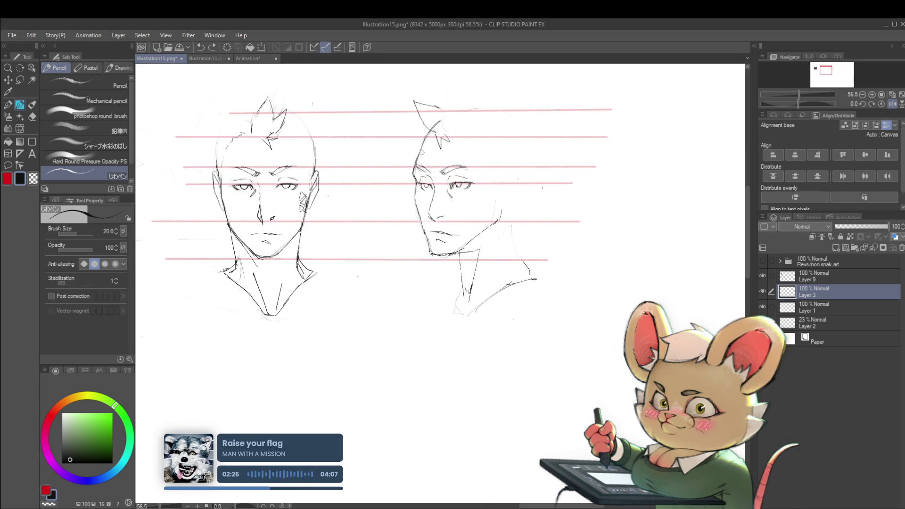
drag(422, 145, 416, 165)
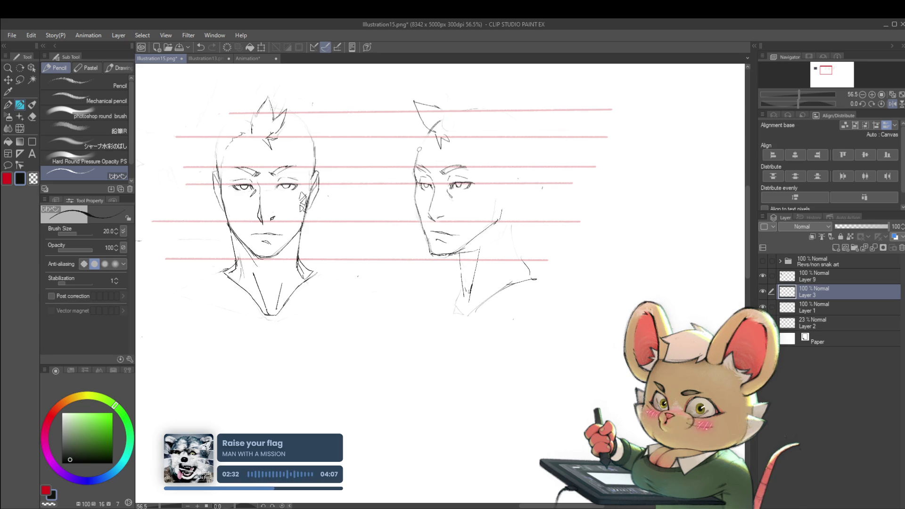
scroll(447, 126, down, 4)
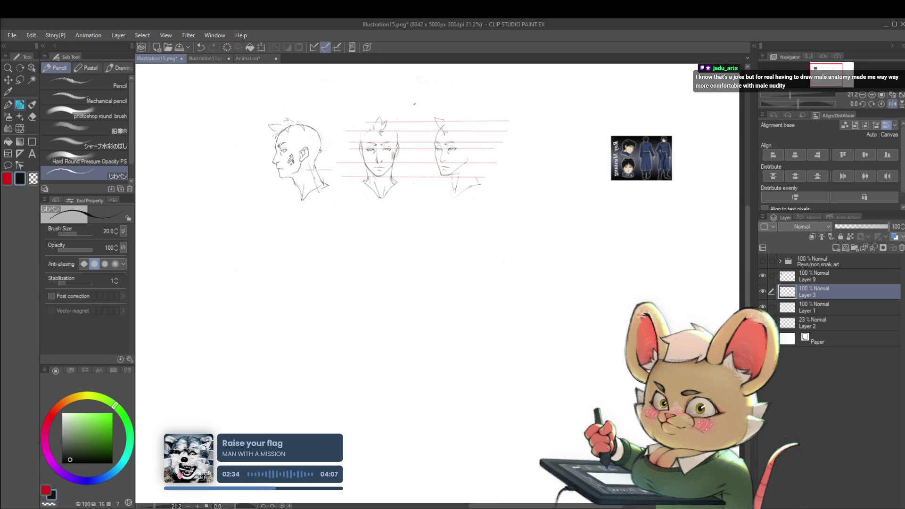
click(890, 105)
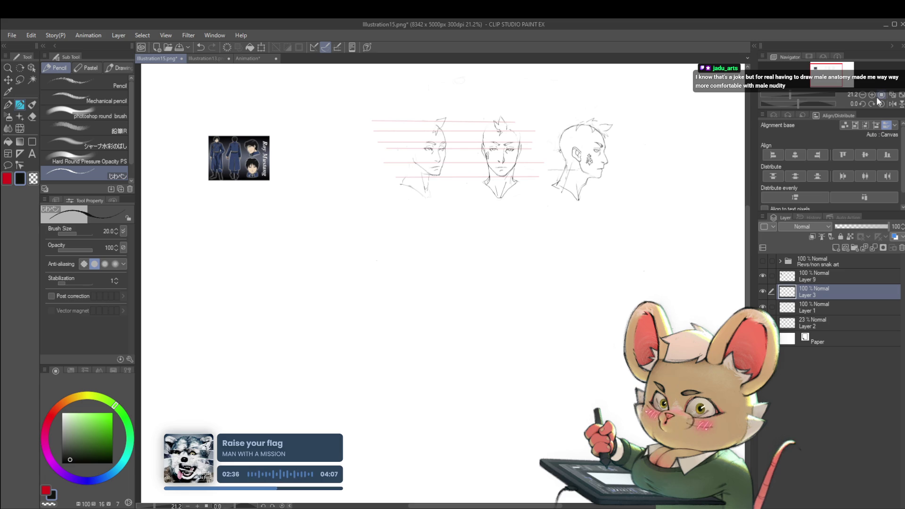